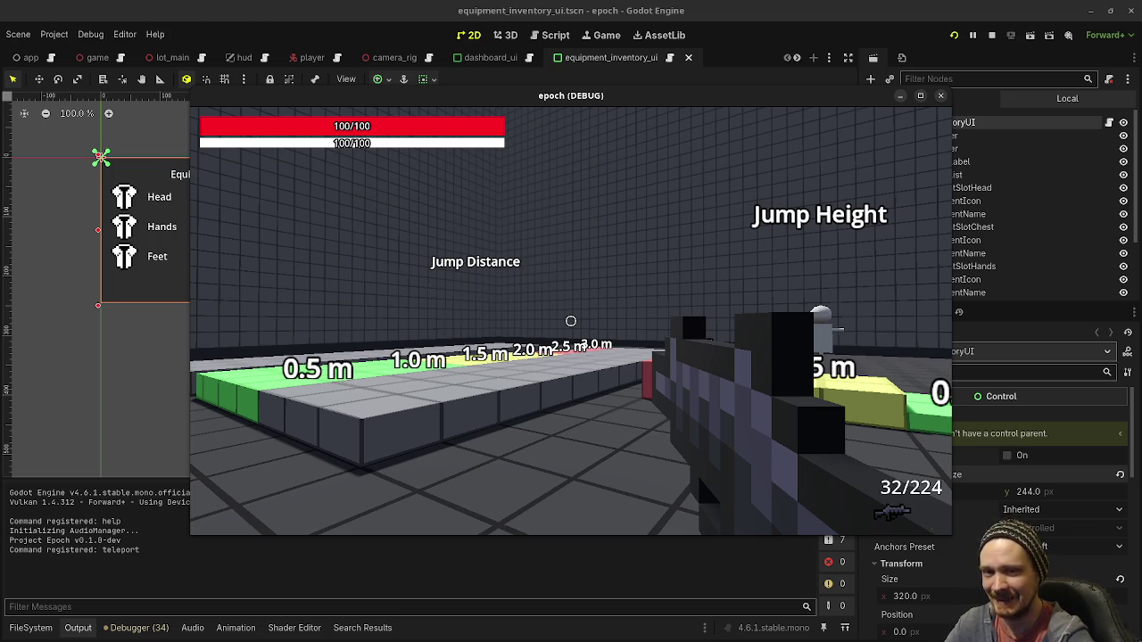
Switch from the Godot editor to VS Code's Source Control view, leaving Epoch running
key(alt+Tab)
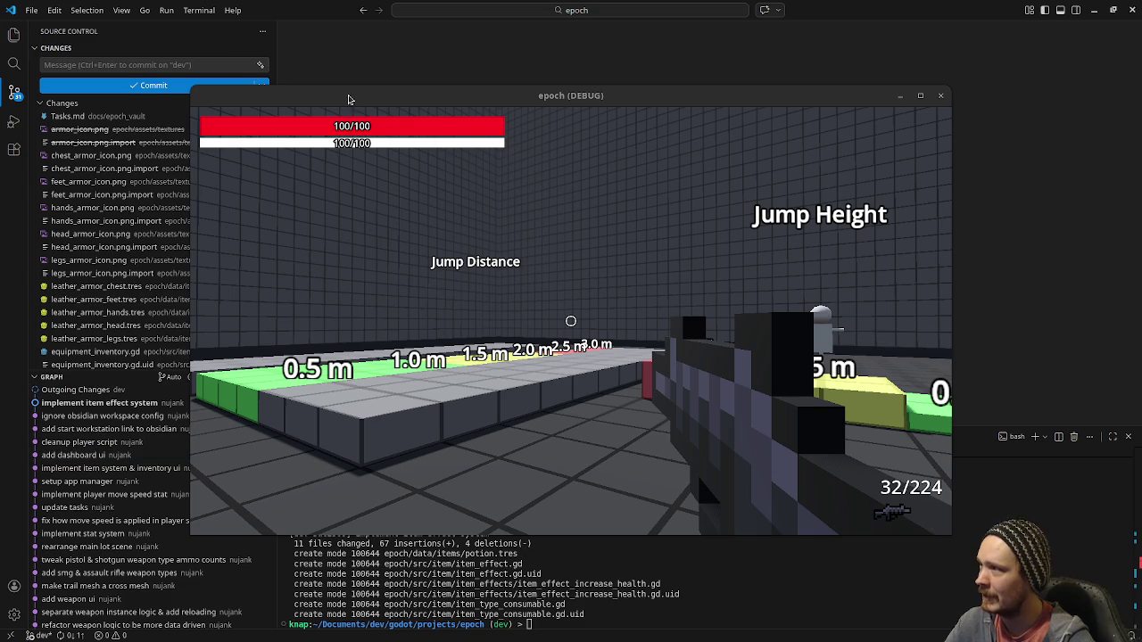
Move the game window aside, browse commits in the Graph, then restore the Changes list size
drag(349, 99, 519, 98)
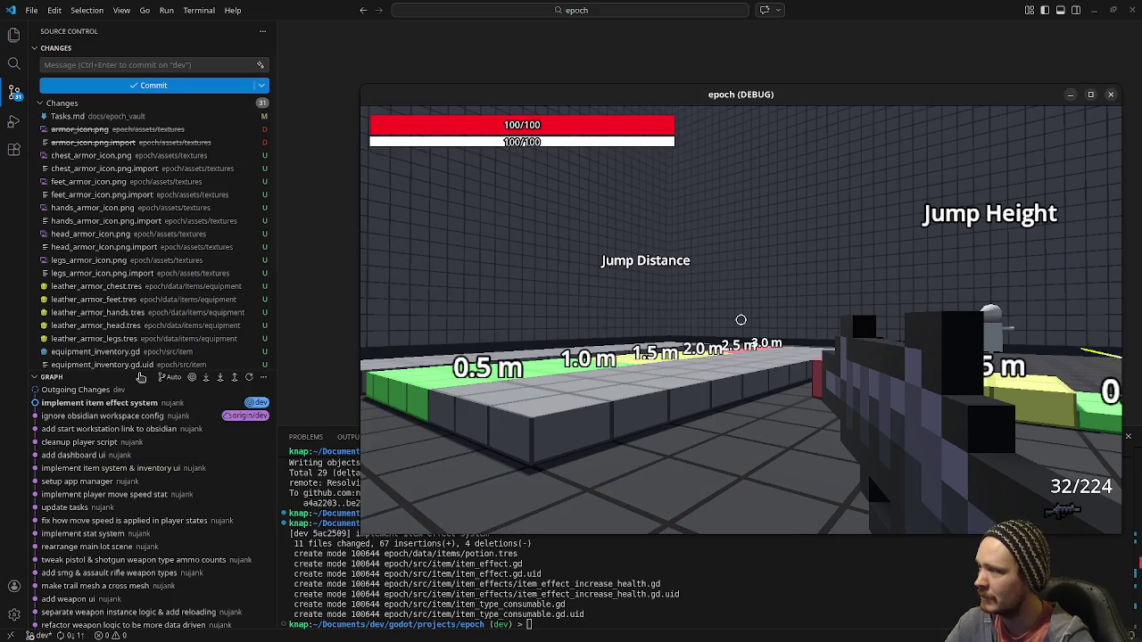
drag(140, 377, 171, 120)
scroll(132, 284, down, 2)
scroll(132, 284, down, 5)
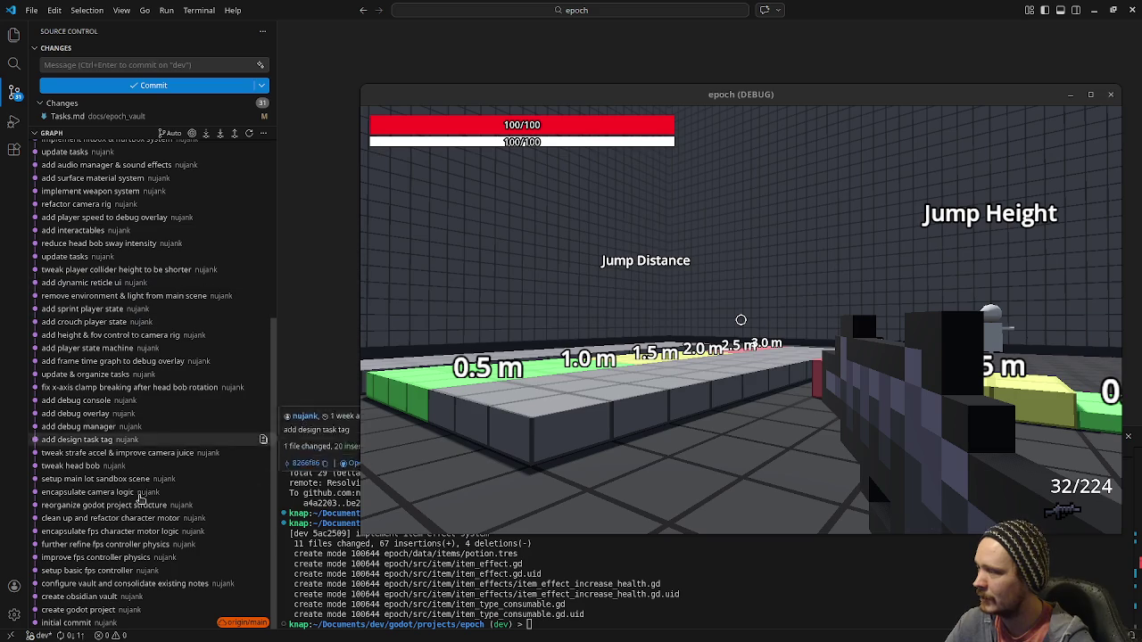
mouse_move(149, 582)
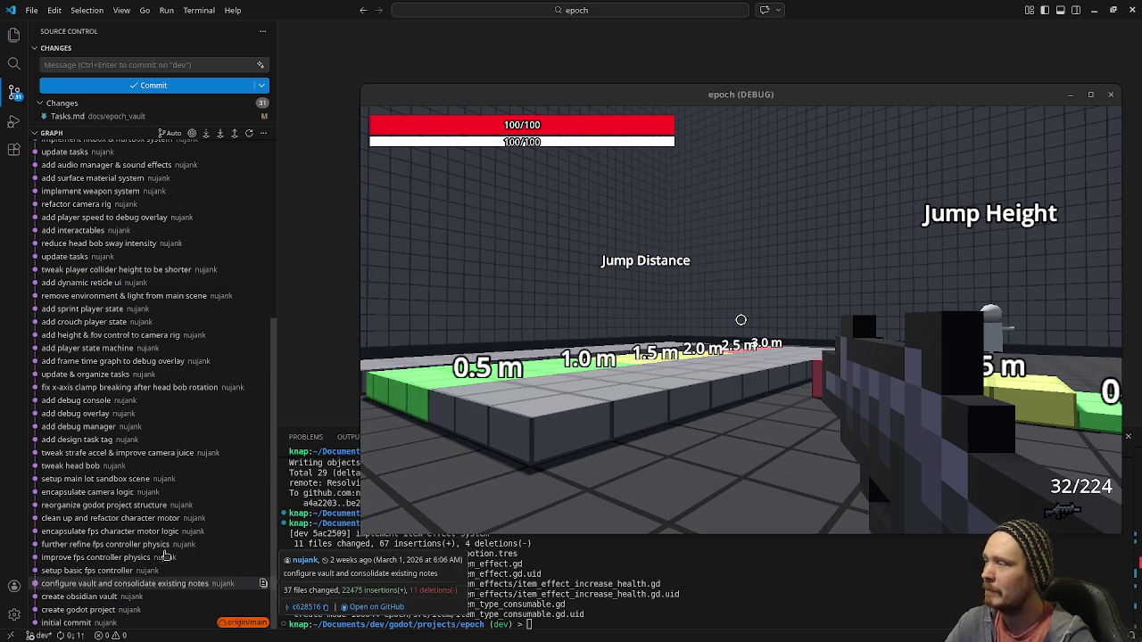
mouse_move(176, 378)
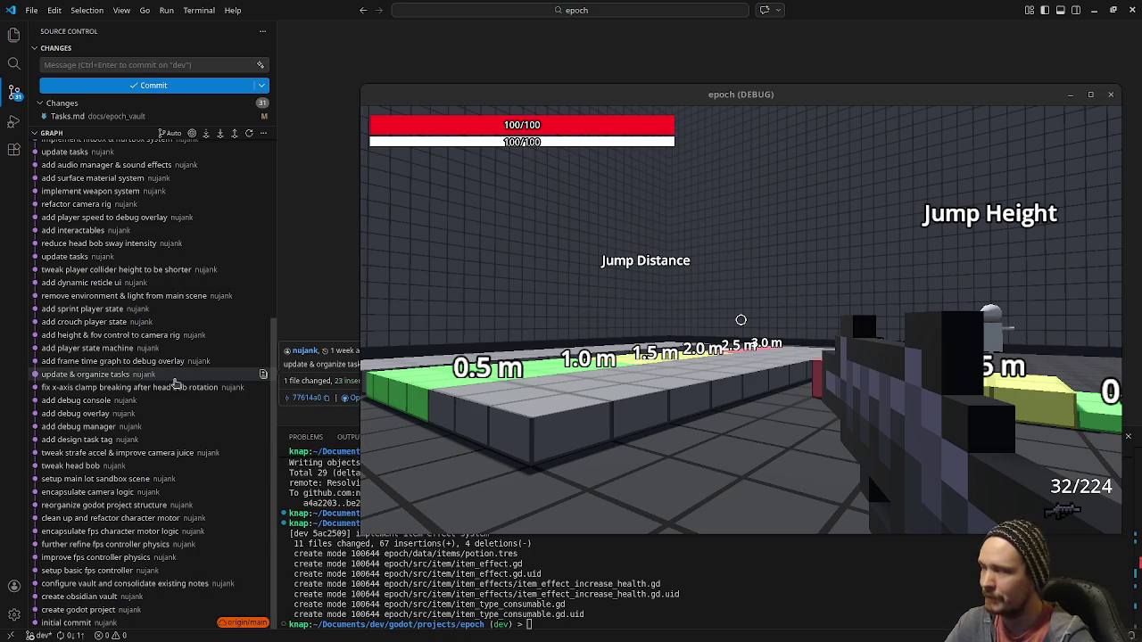
scroll(179, 388, up, 6)
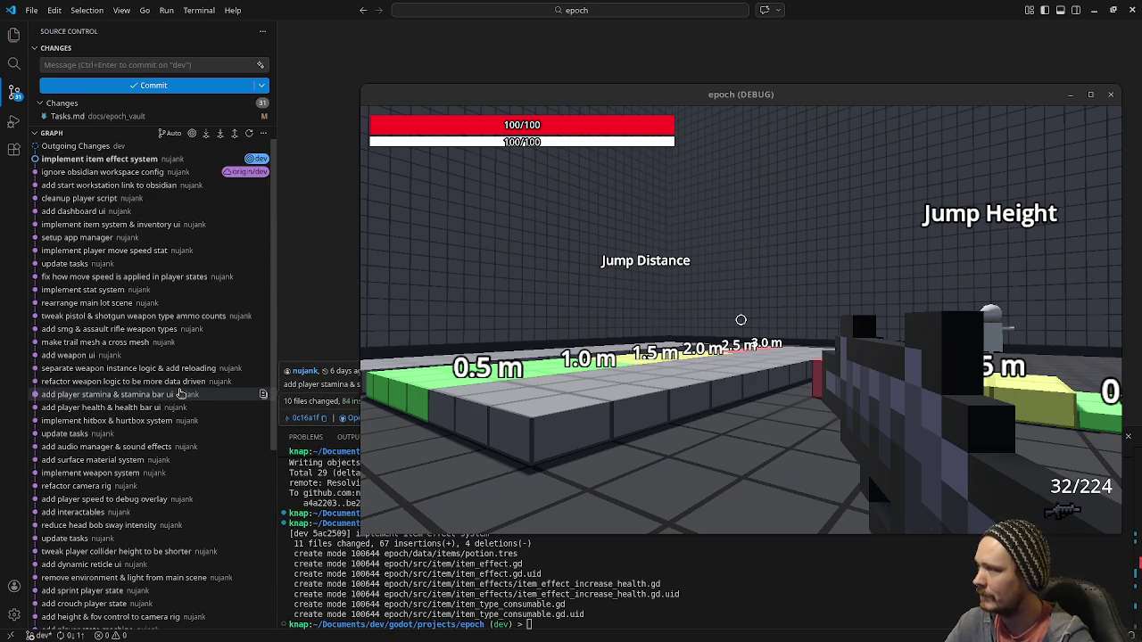
mouse_move(91, 440)
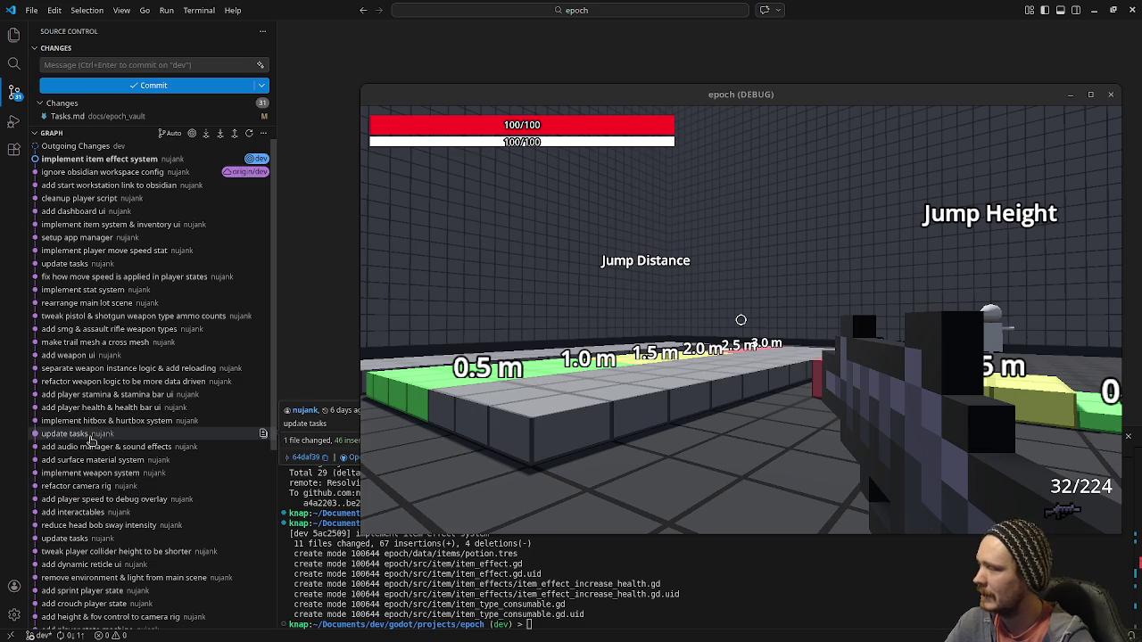
mouse_move(83, 402)
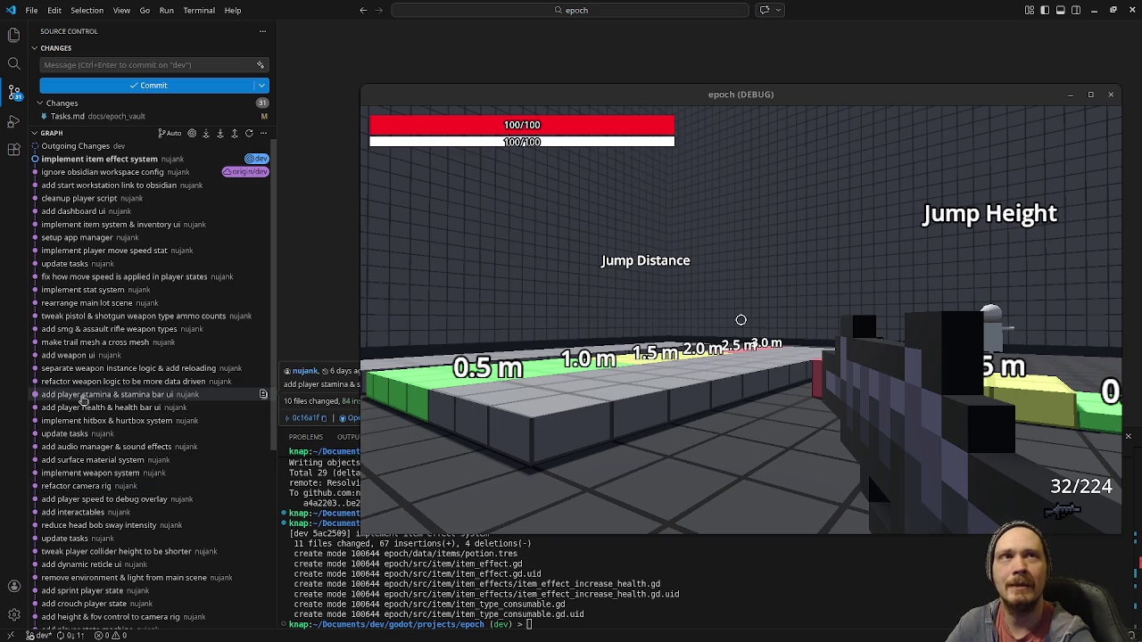
mouse_move(120, 384)
mouse_move(52, 470)
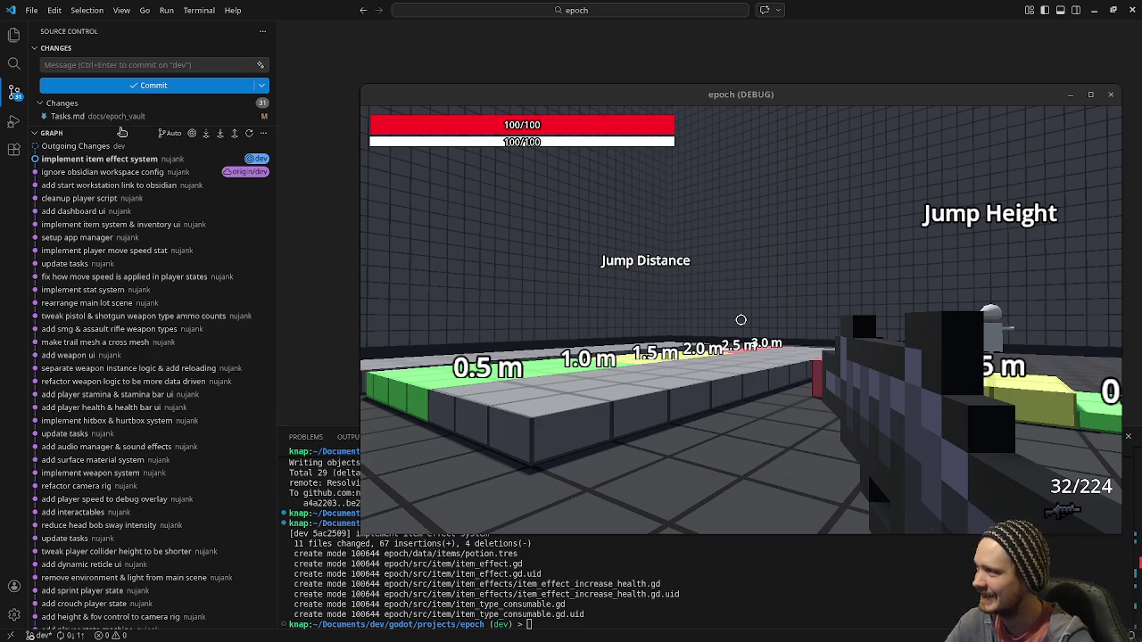
drag(123, 125, 122, 456)
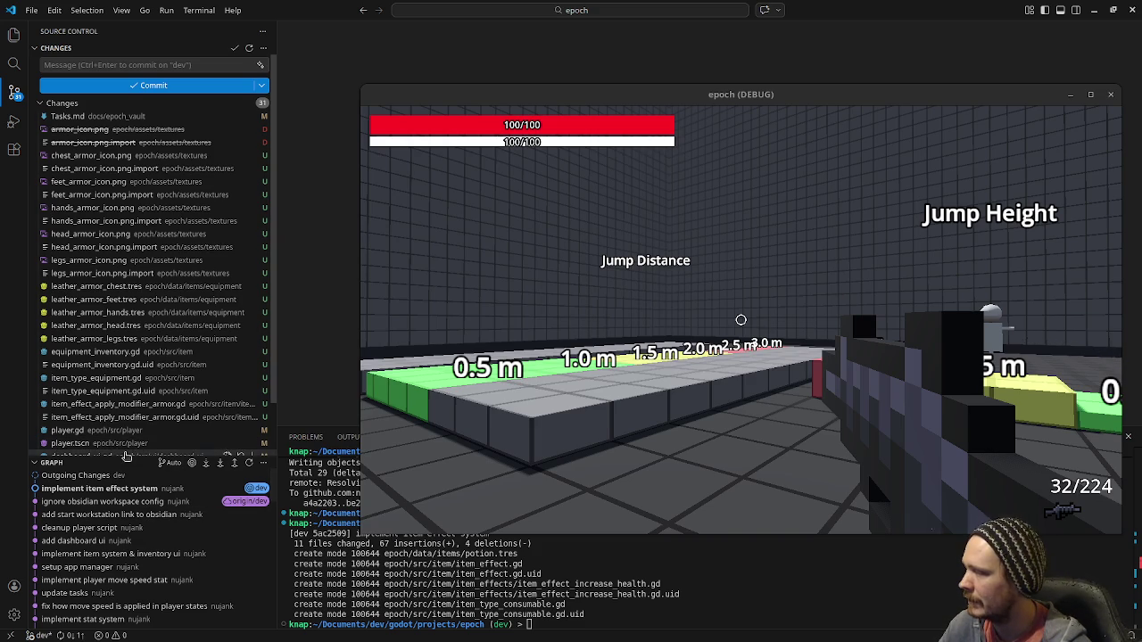
drag(123, 456, 123, 181)
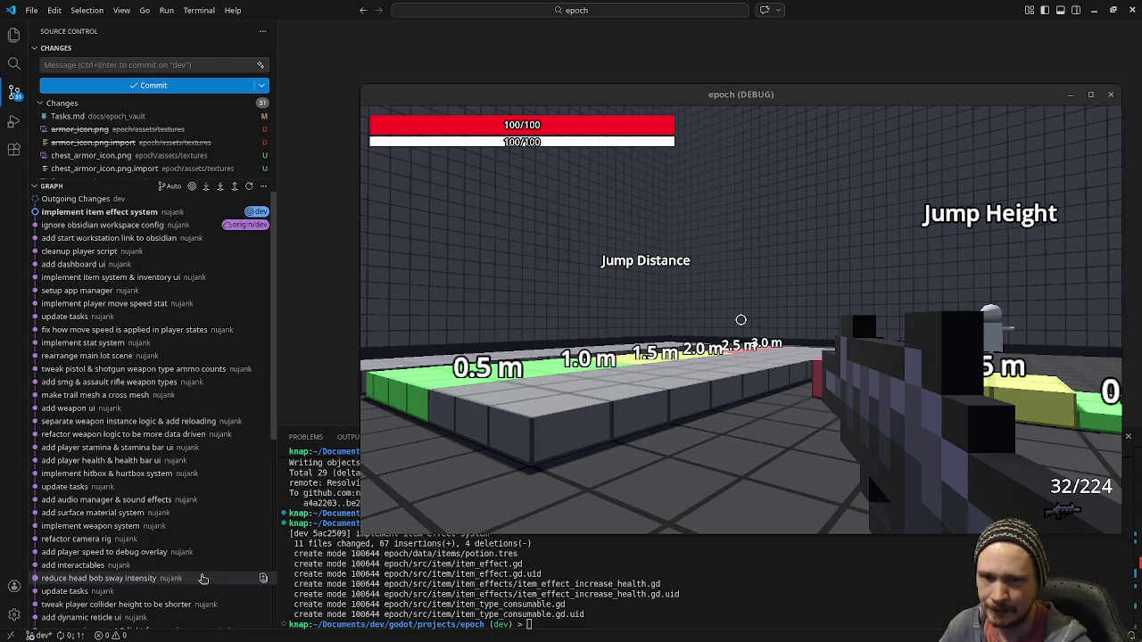
mouse_move(125, 181)
mouse_down()
mouse_move(145, 539)
mouse_move(147, 483)
mouse_up()
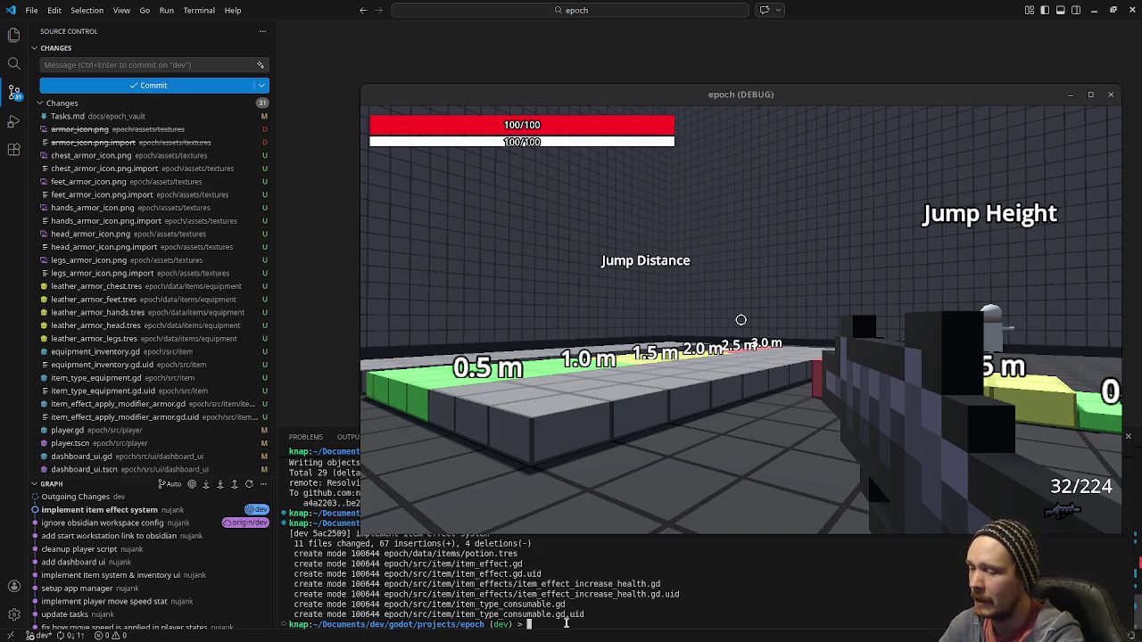
Draft git commit --amend --force "asdfasdf" at the terminal prompt without running it
text(git )
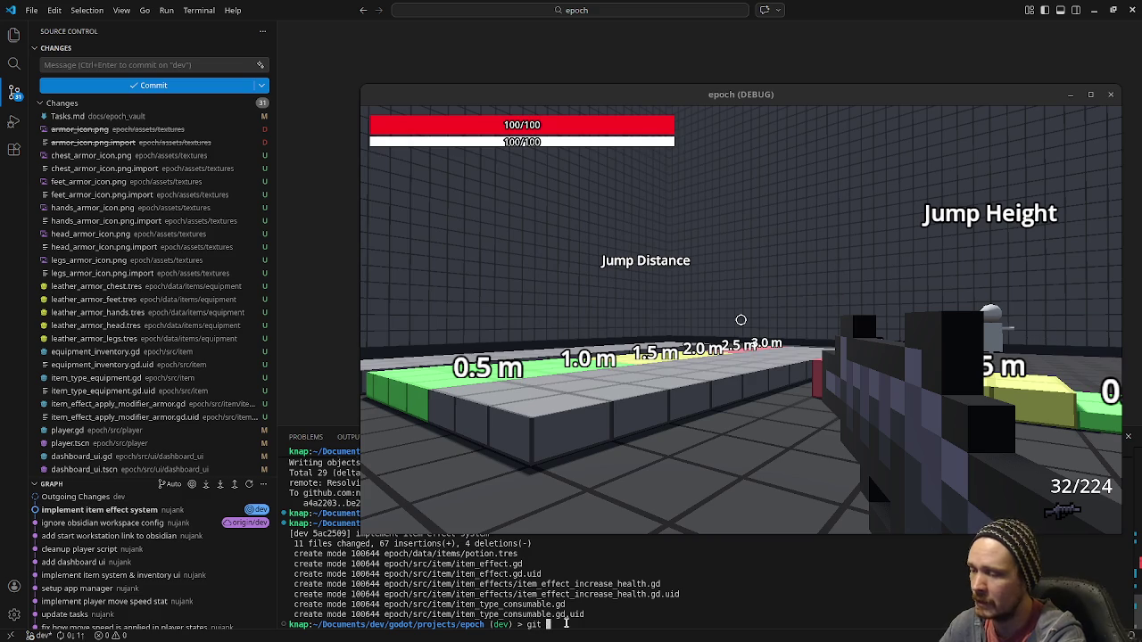
text(commit )
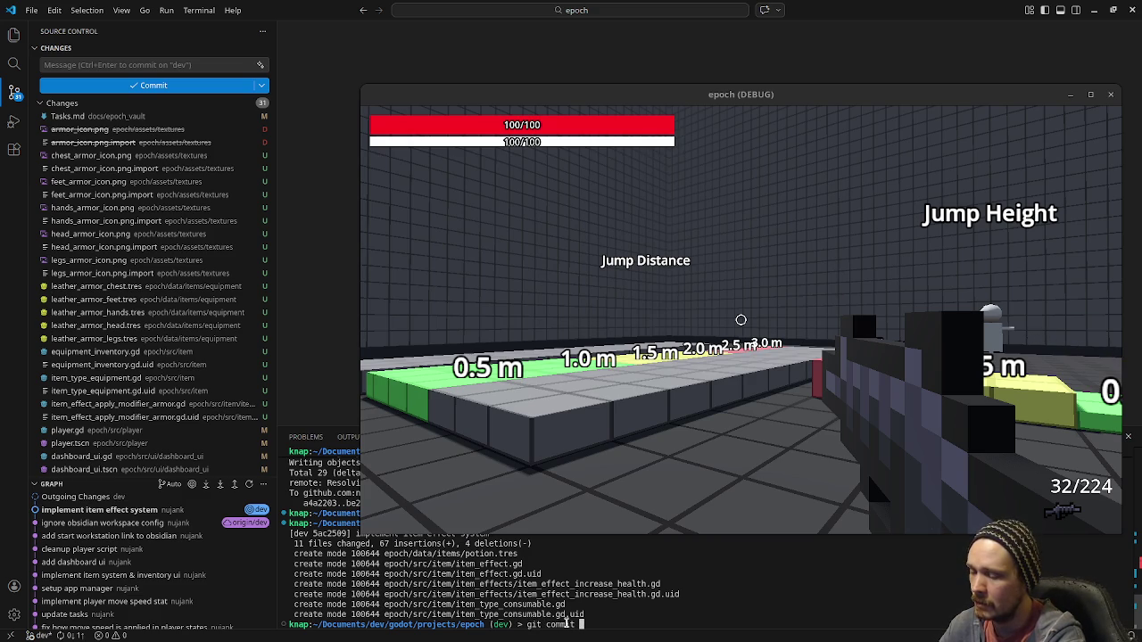
text(--)
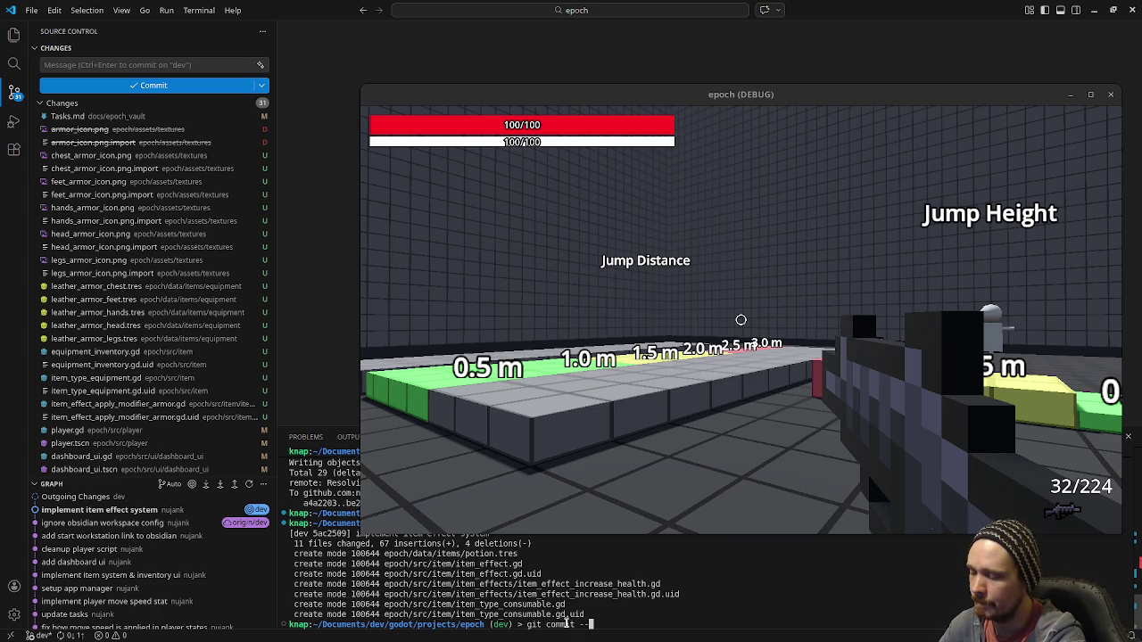
text(amend --)
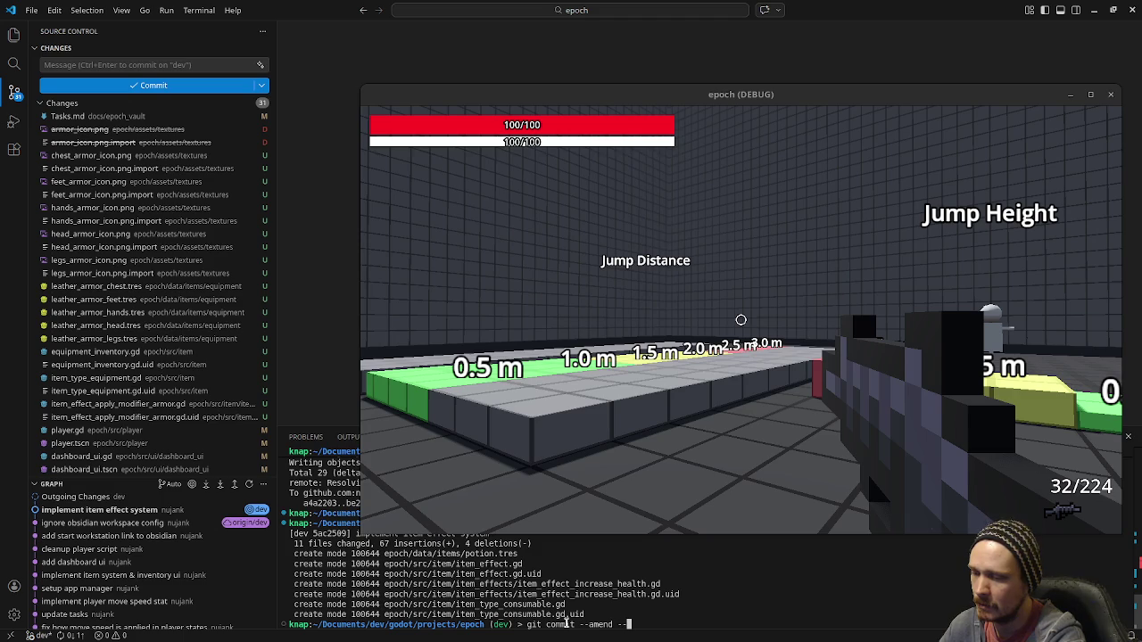
text(force)
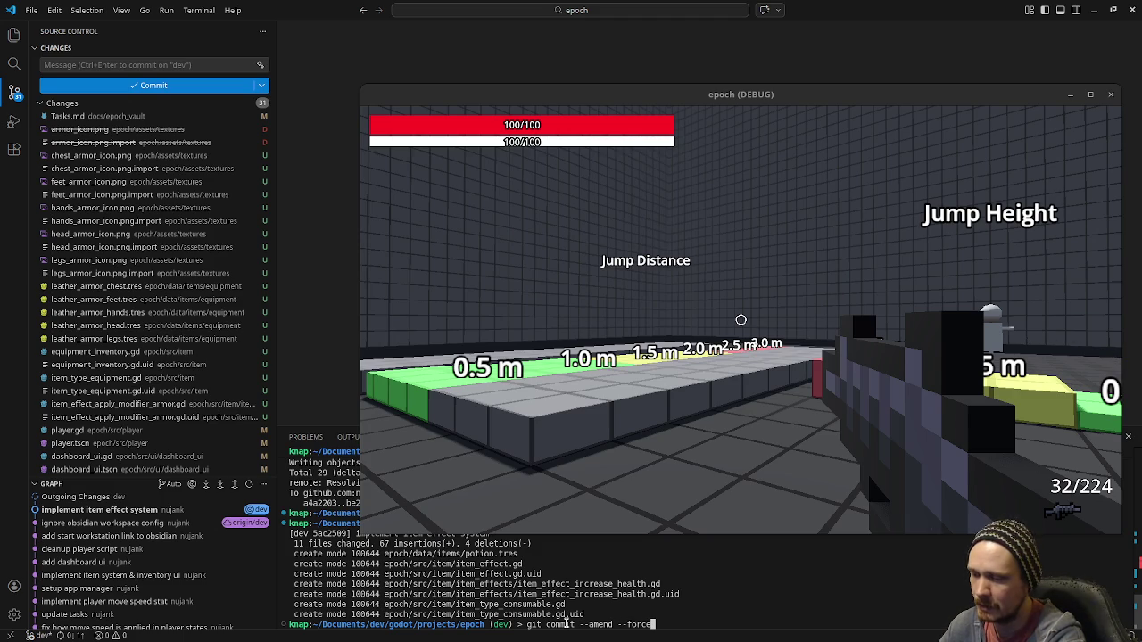
key(alt+Tab)
key(alt+Tab)
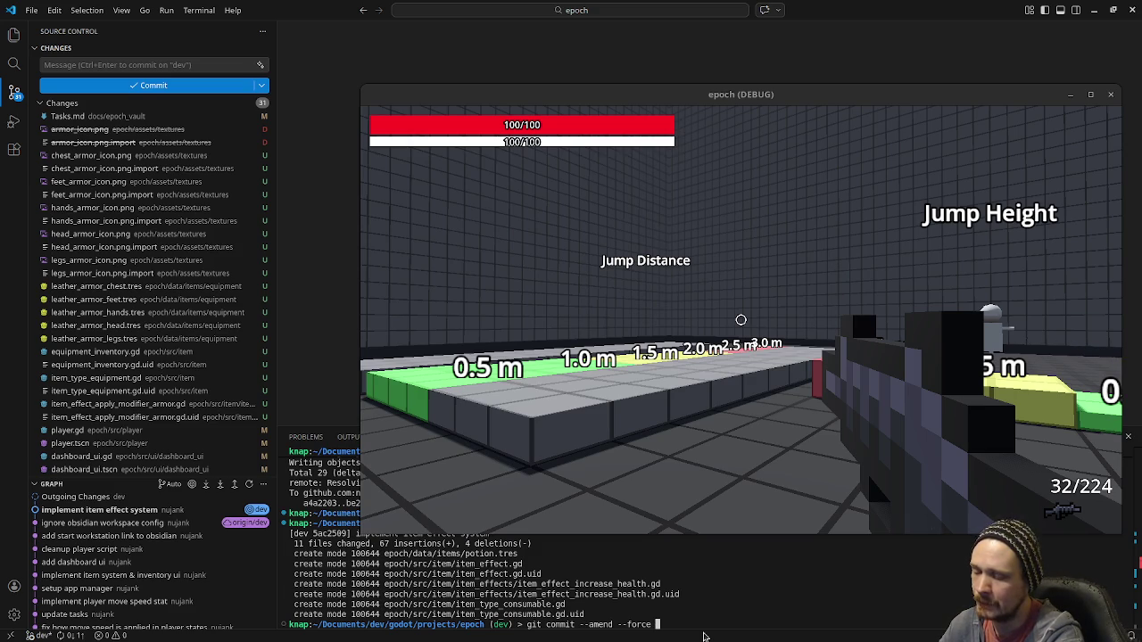
text("asdfasdf")
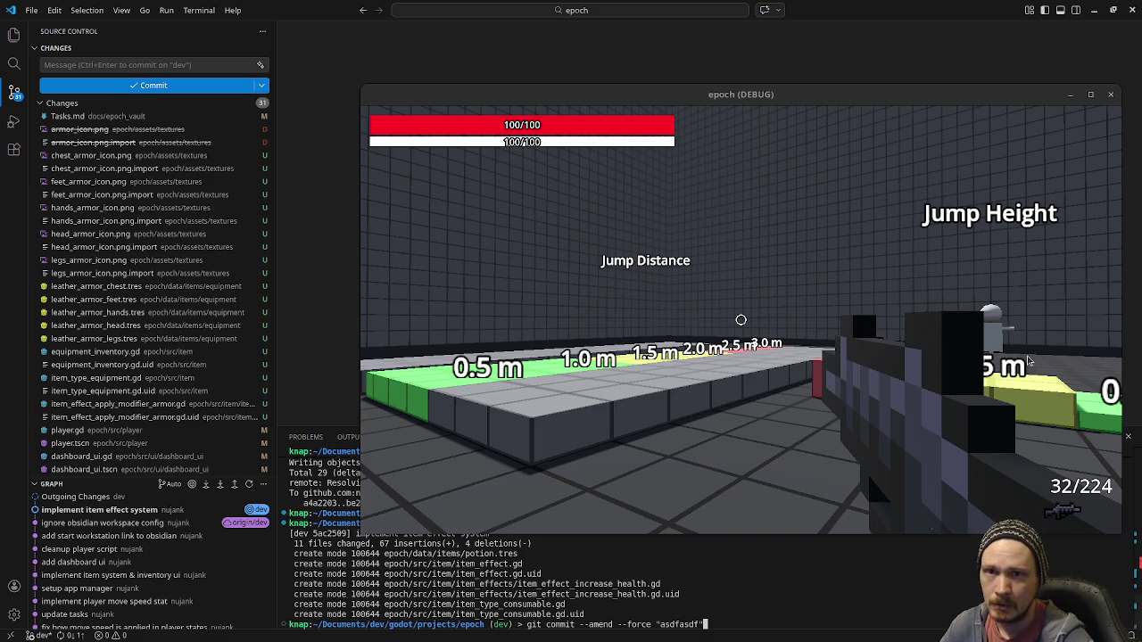
click(740, 319)
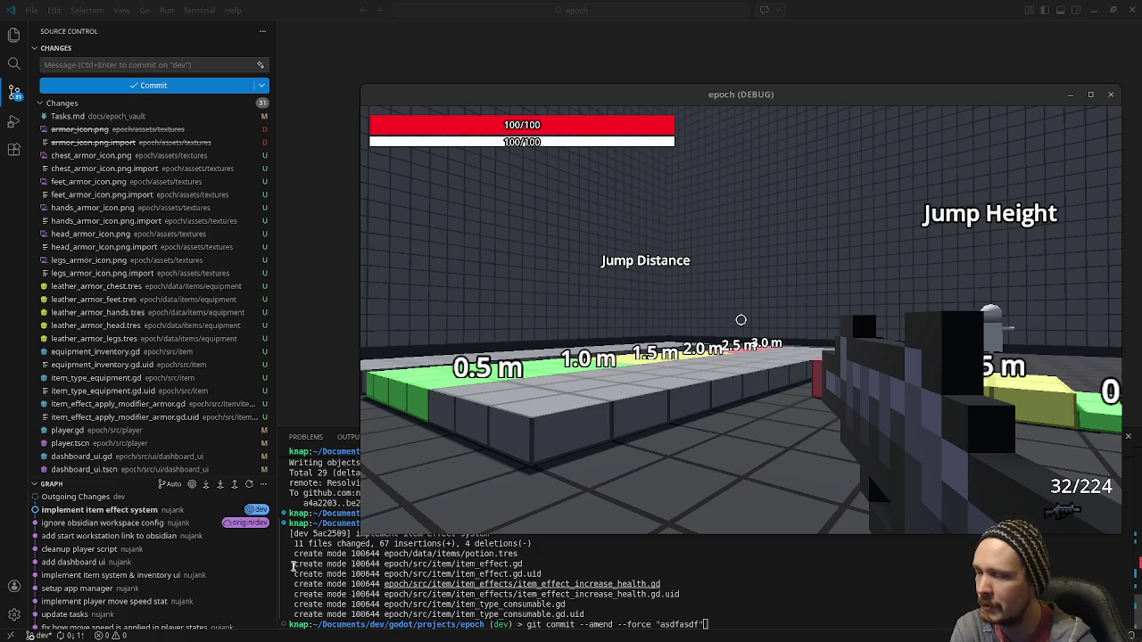
Look over the Source Control entries, then click back into the VS Code window
mouse_move(69, 512)
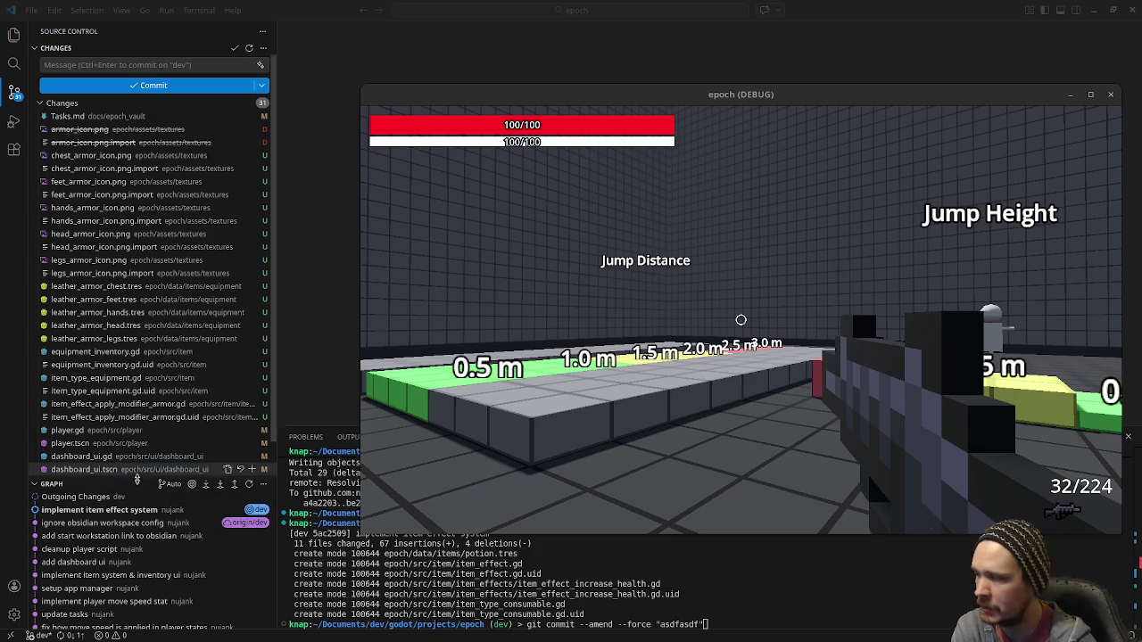
mouse_move(105, 514)
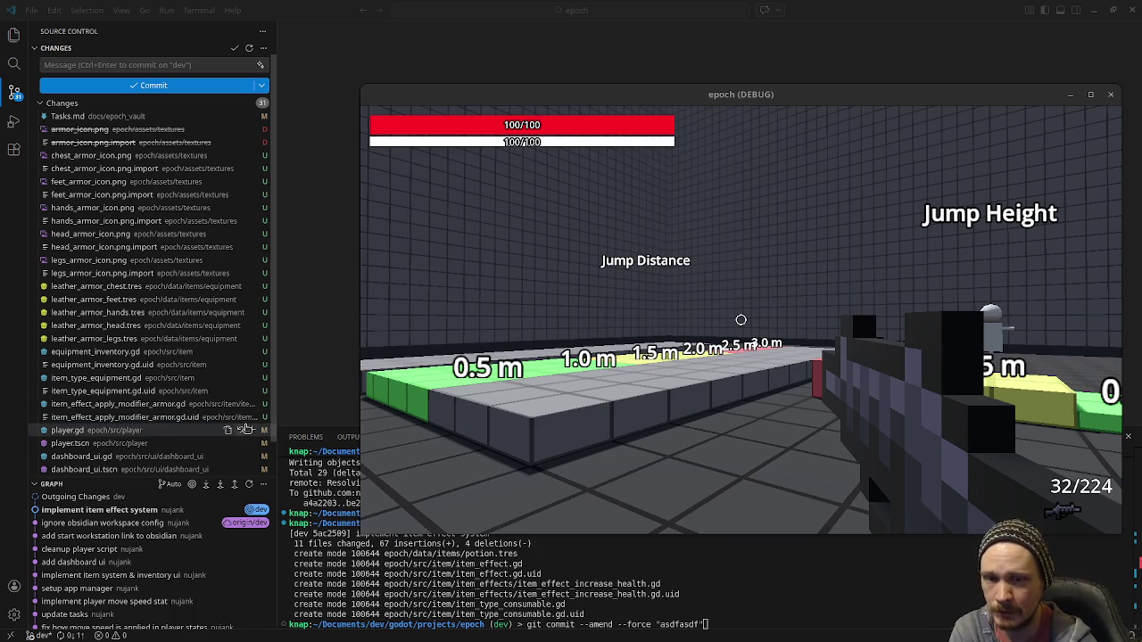
click(825, 464)
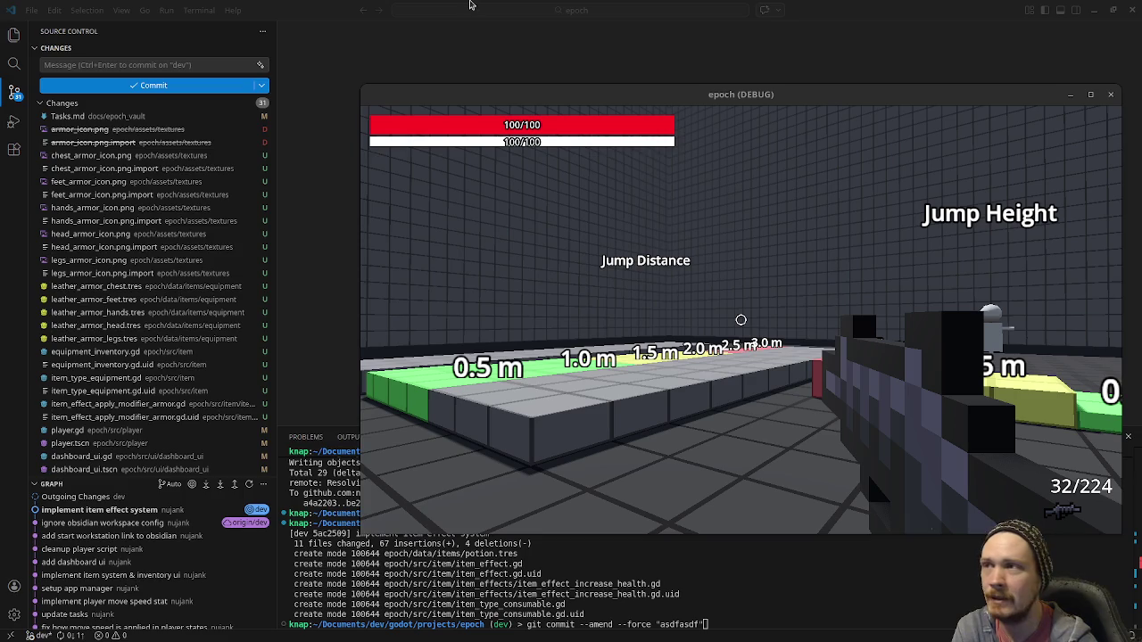
key(alt+Tab)
mouse_move(769, 98)
mouse_down()
mouse_move(716, 219)
mouse_move(573, 473)
mouse_up()
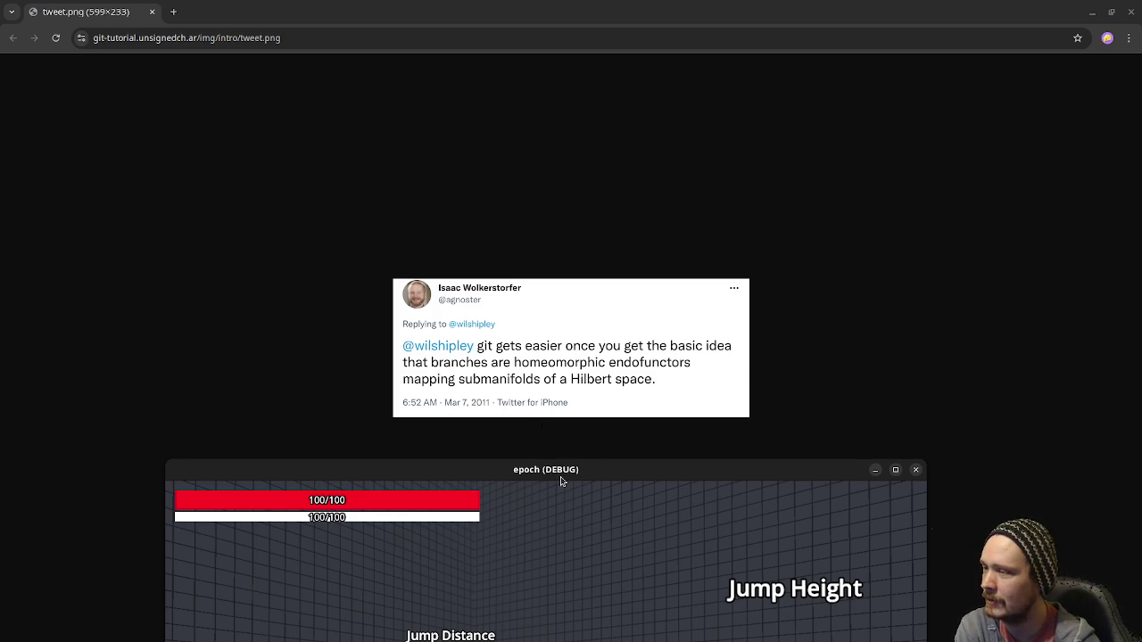
drag(561, 482, 566, 152)
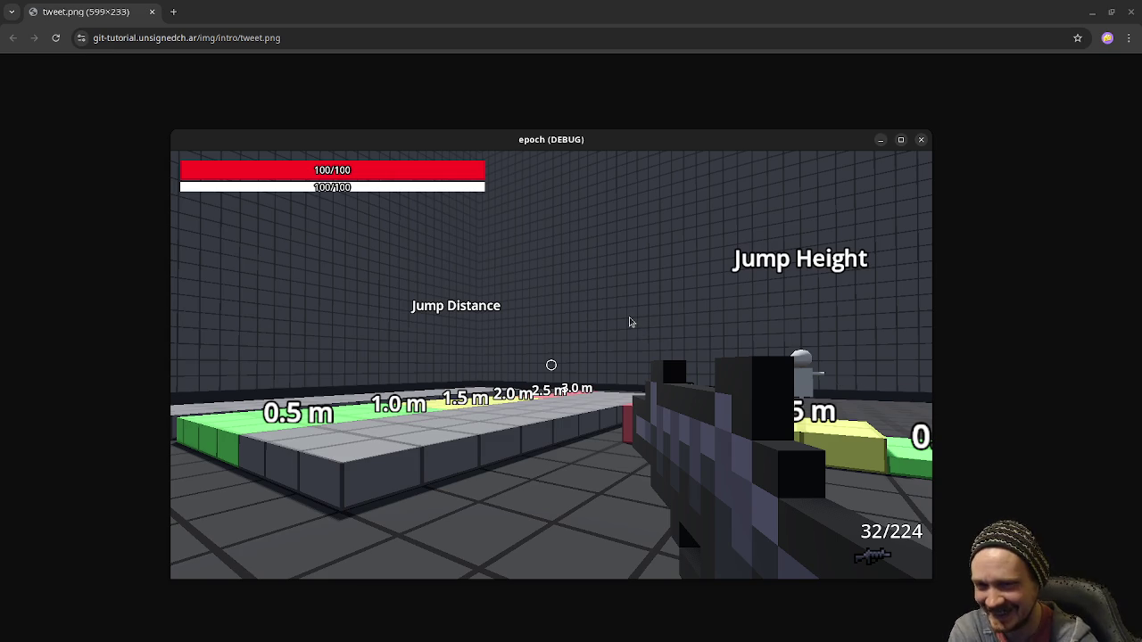
mouse_move(645, 140)
mouse_down()
mouse_move(662, 339)
mouse_move(638, 522)
mouse_up()
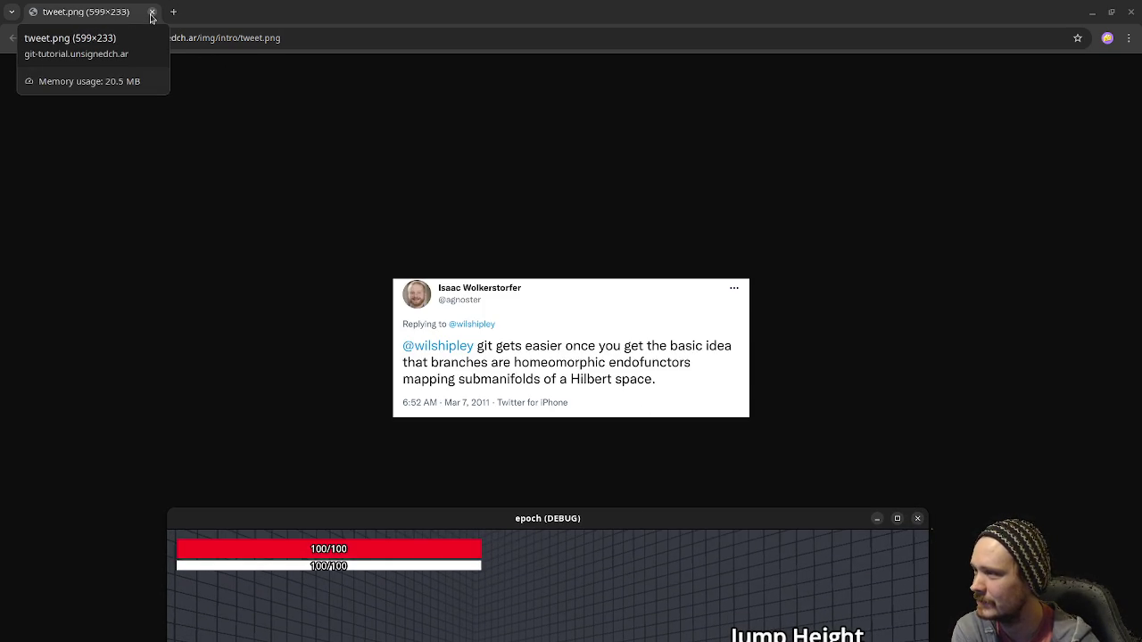
click(152, 13)
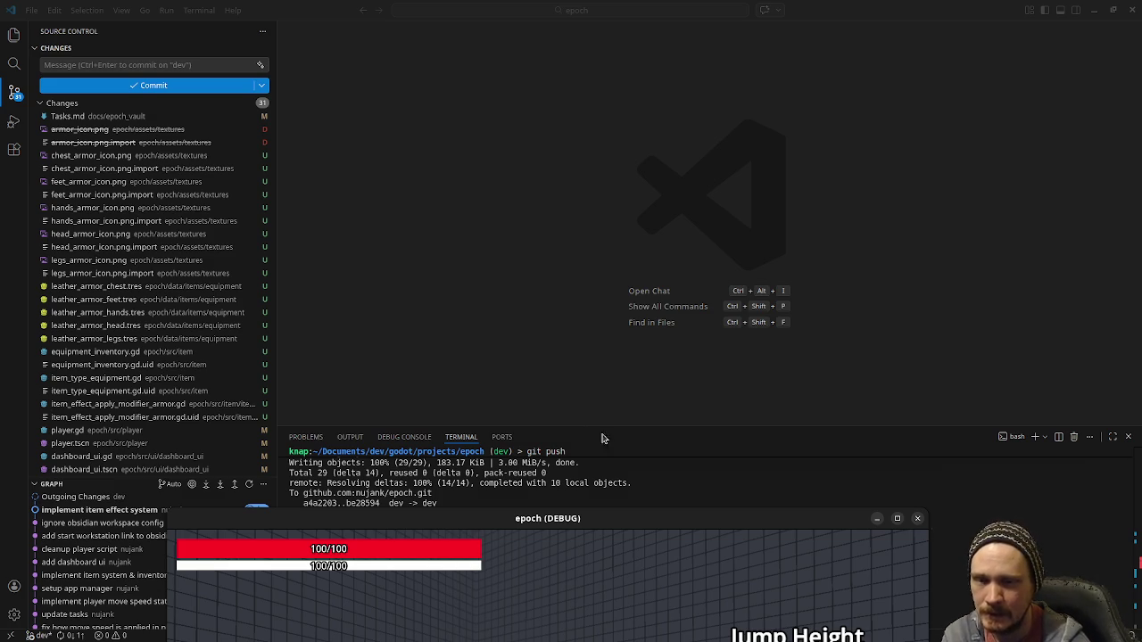
Drag the epoch (DEBUG) window fully into view and minimize VS Code to show Godot
drag(681, 518, 750, 78)
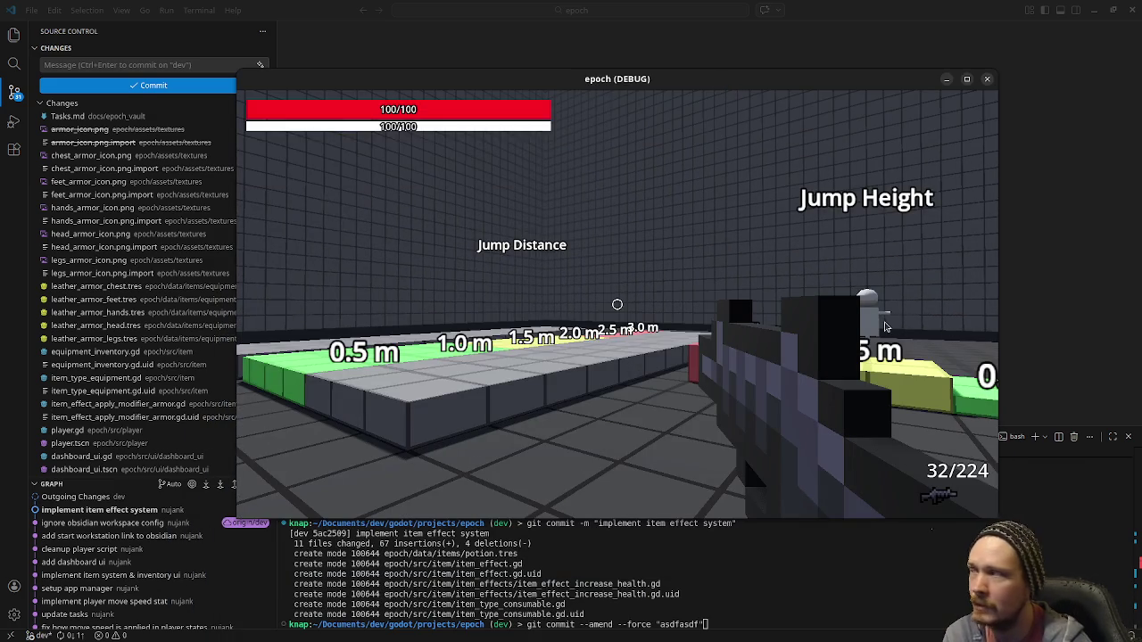
click(1094, 10)
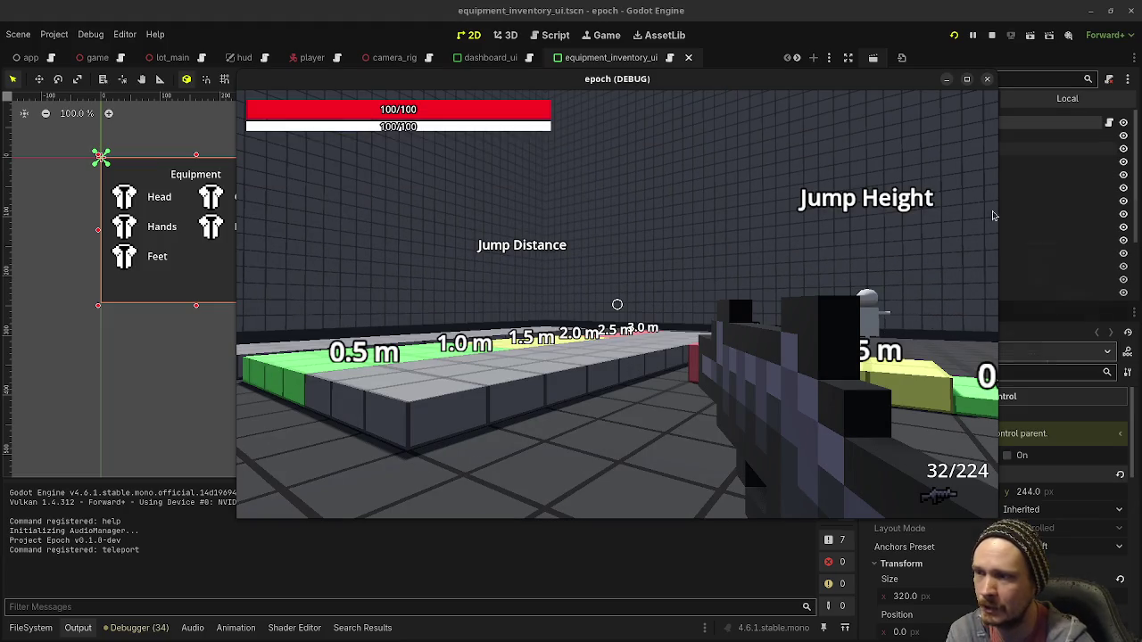
Stop the Epoch debug run and show the item_effects folder in the FileSystem dock
drag(880, 85, 824, 89)
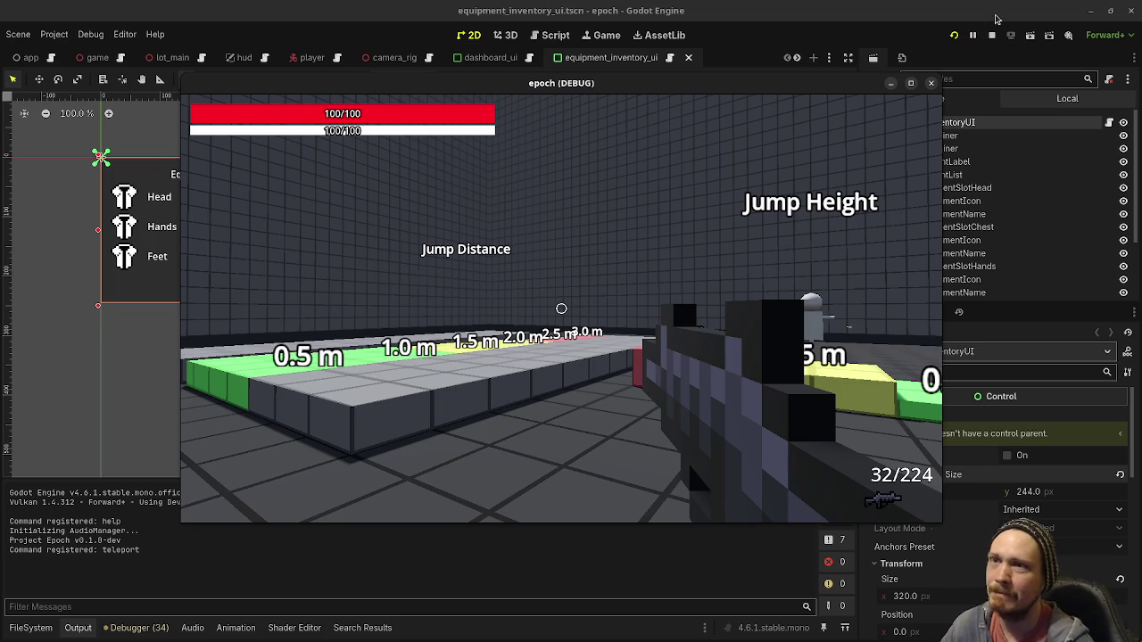
click(990, 40)
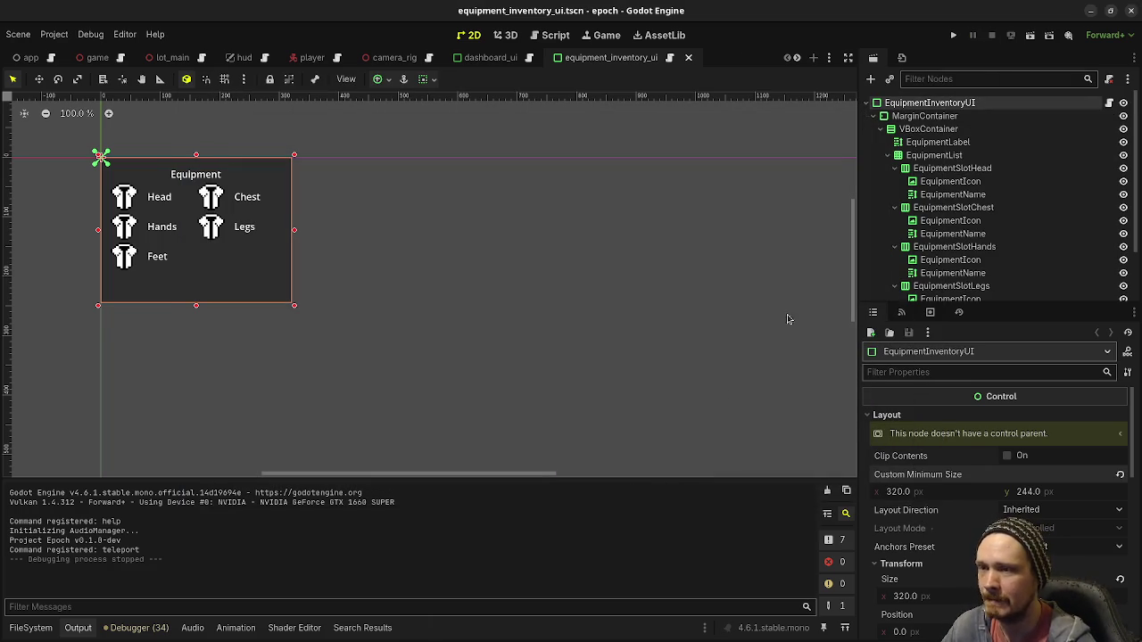
click(31, 628)
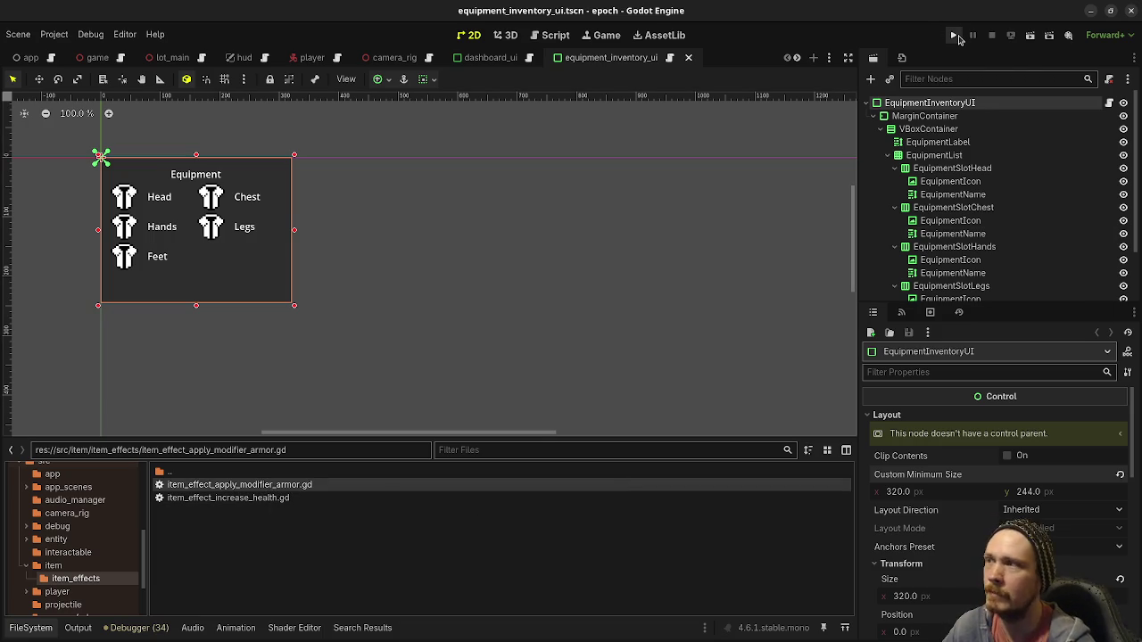
Run the game, open the inventory with I, and set Custom Minimum Size x to 360
click(954, 36)
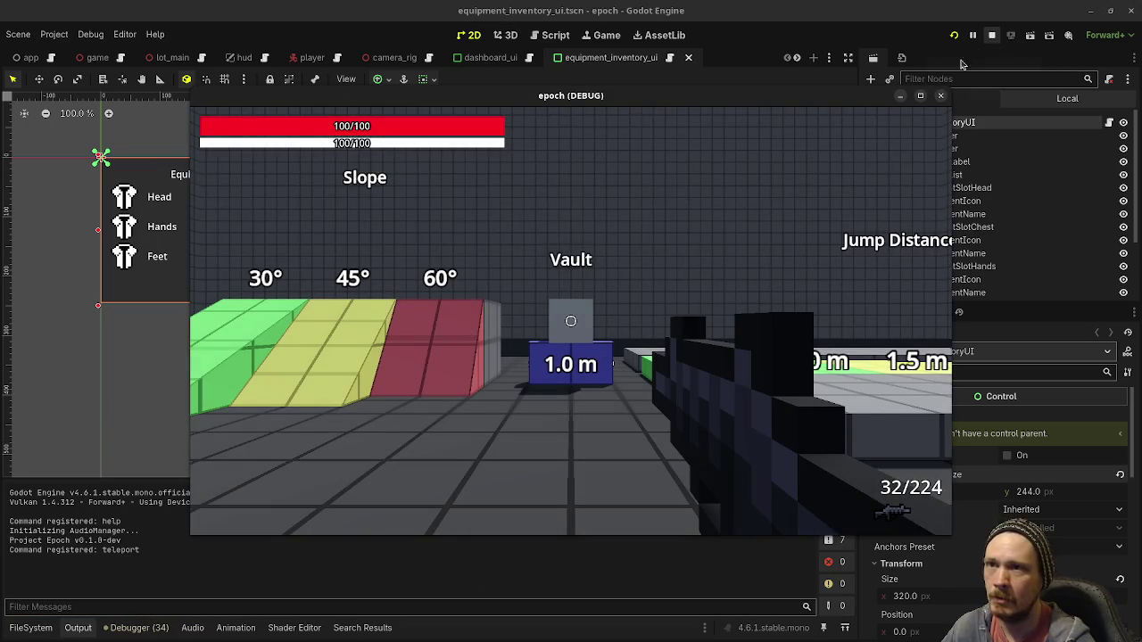
key(i)
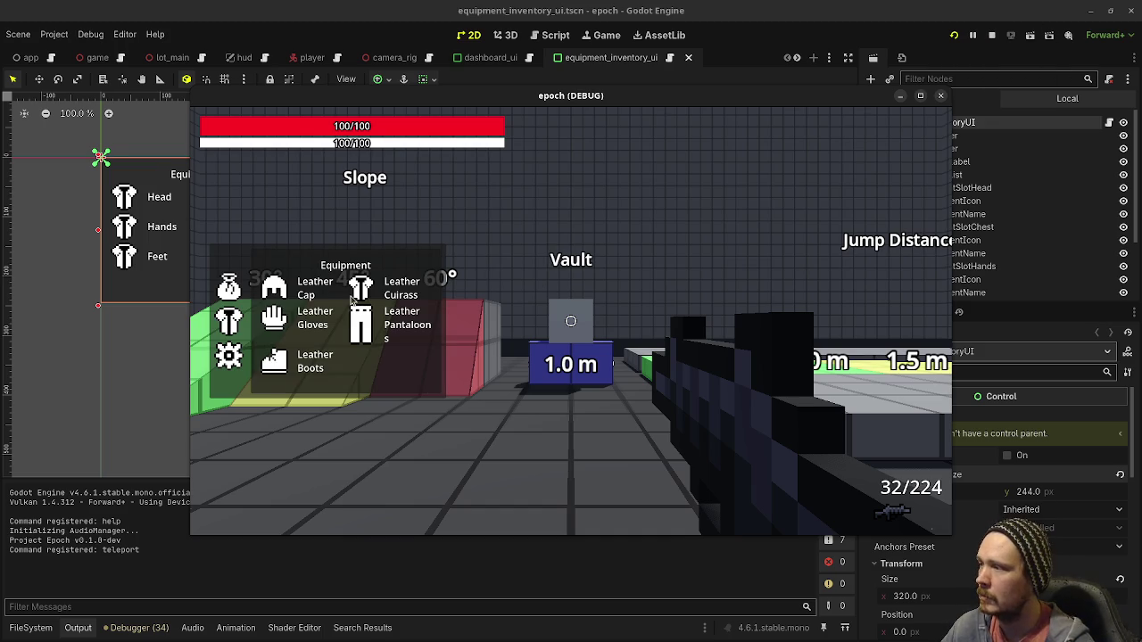
mouse_move(846, 100)
mouse_down()
mouse_move(657, 90)
mouse_move(706, 90)
mouse_up()
click(914, 493)
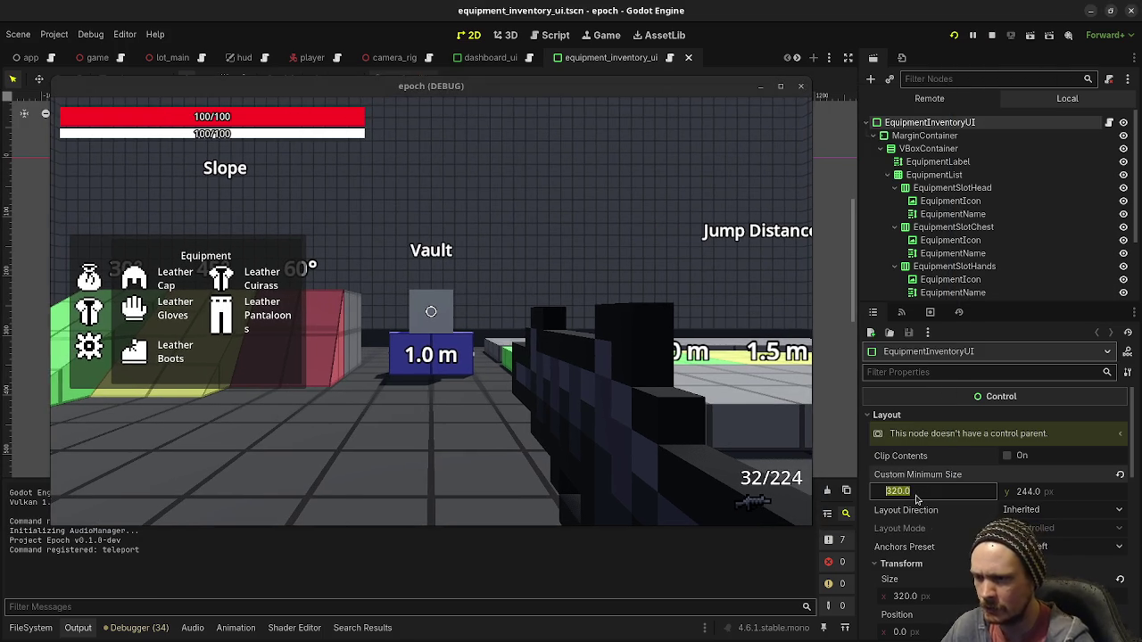
text(360)
key(Return)
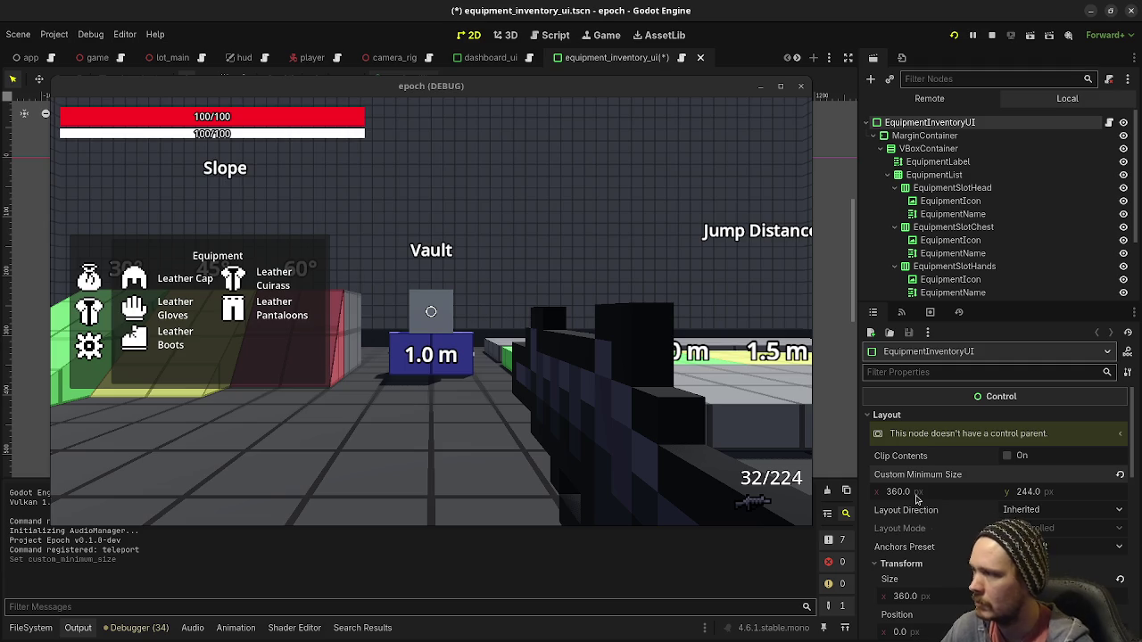
Test switching the in-game panel between equipment and inventory views, then stop the game
click(90, 278)
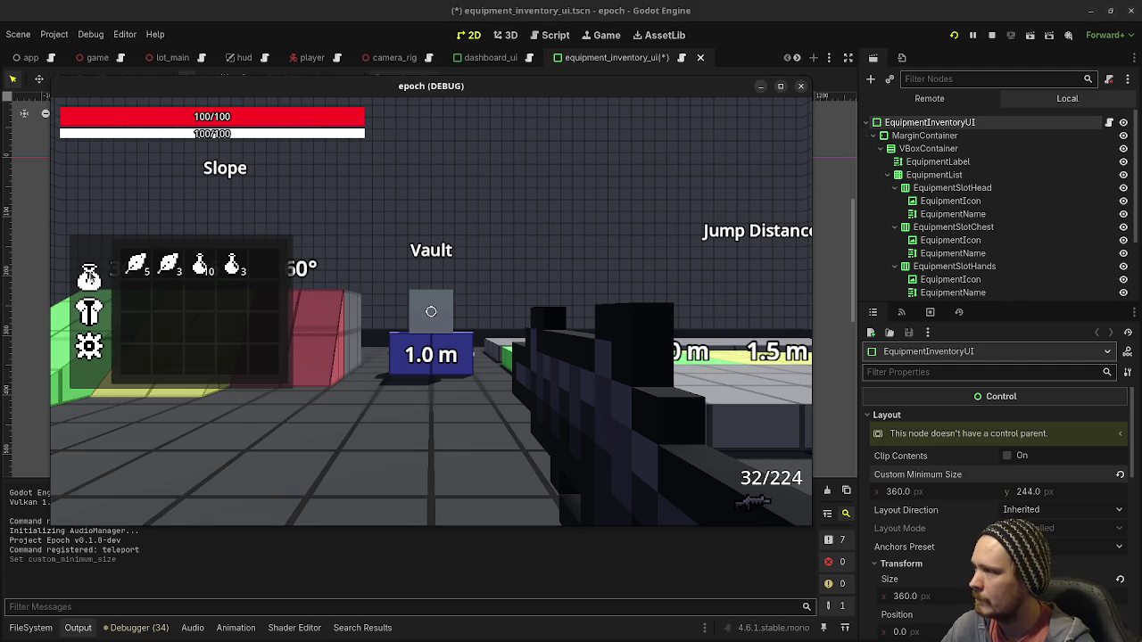
click(90, 306)
click(87, 272)
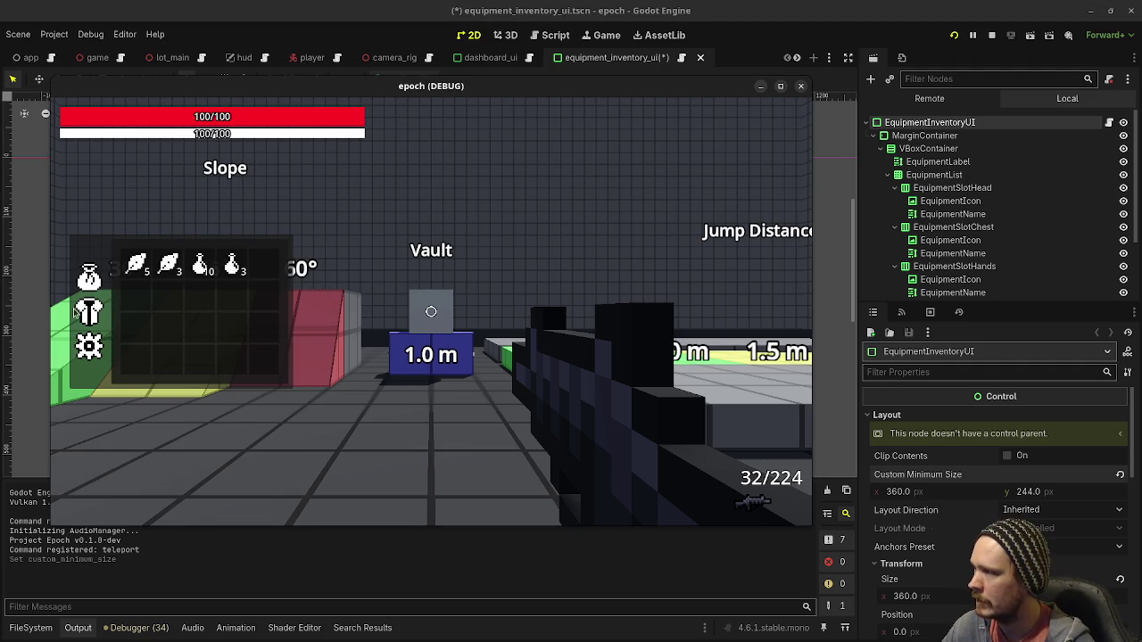
click(86, 314)
click(90, 271)
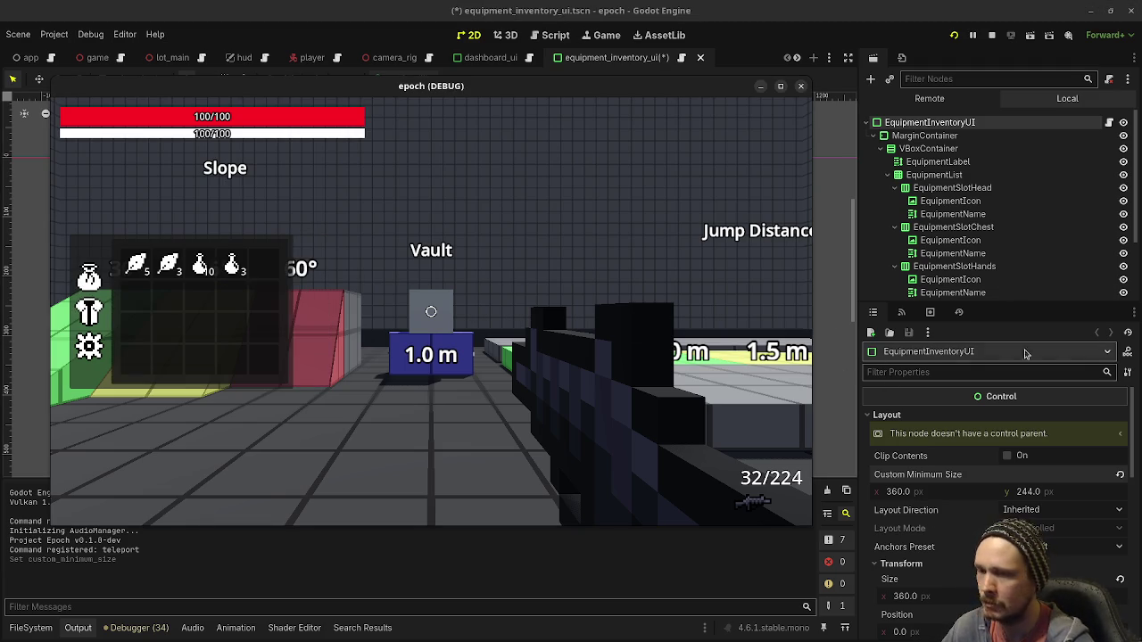
click(97, 316)
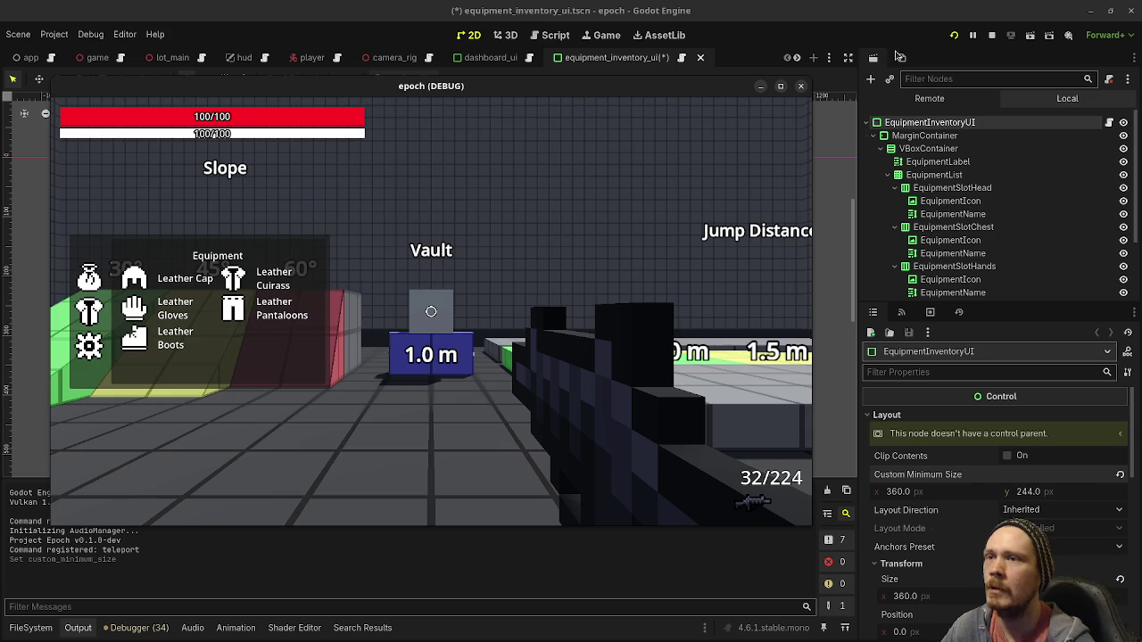
click(991, 35)
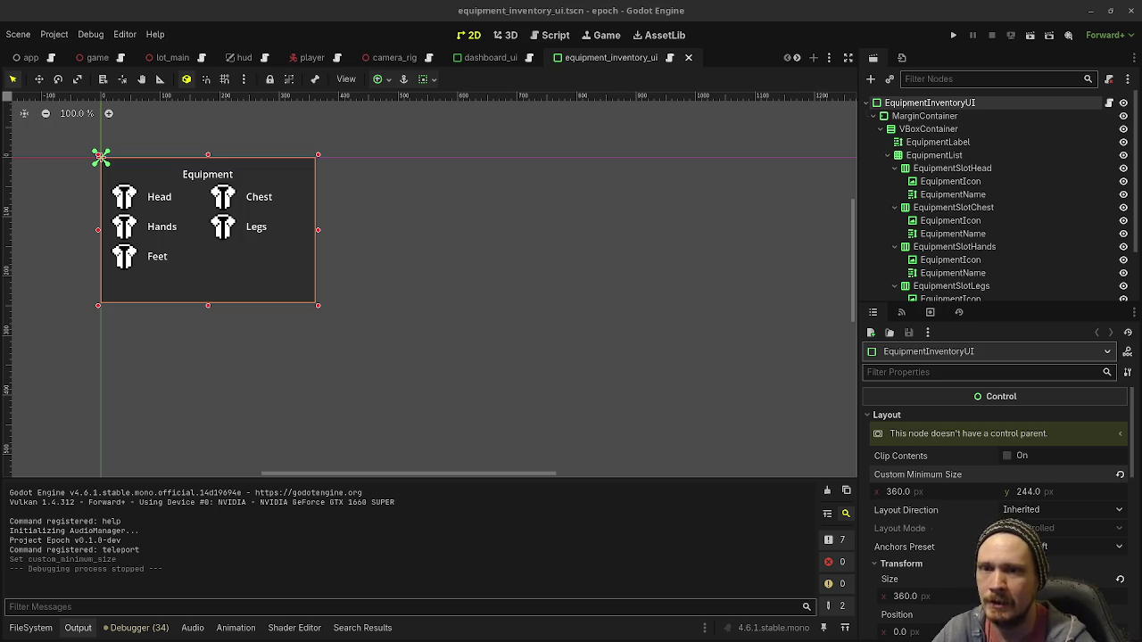
Clear the half-typed terminal command in VS Code and bring up the Obsidian Tasks board
key(alt+Tab)
key(BackSpace)
key(BackSpace)
key(BackSpace)
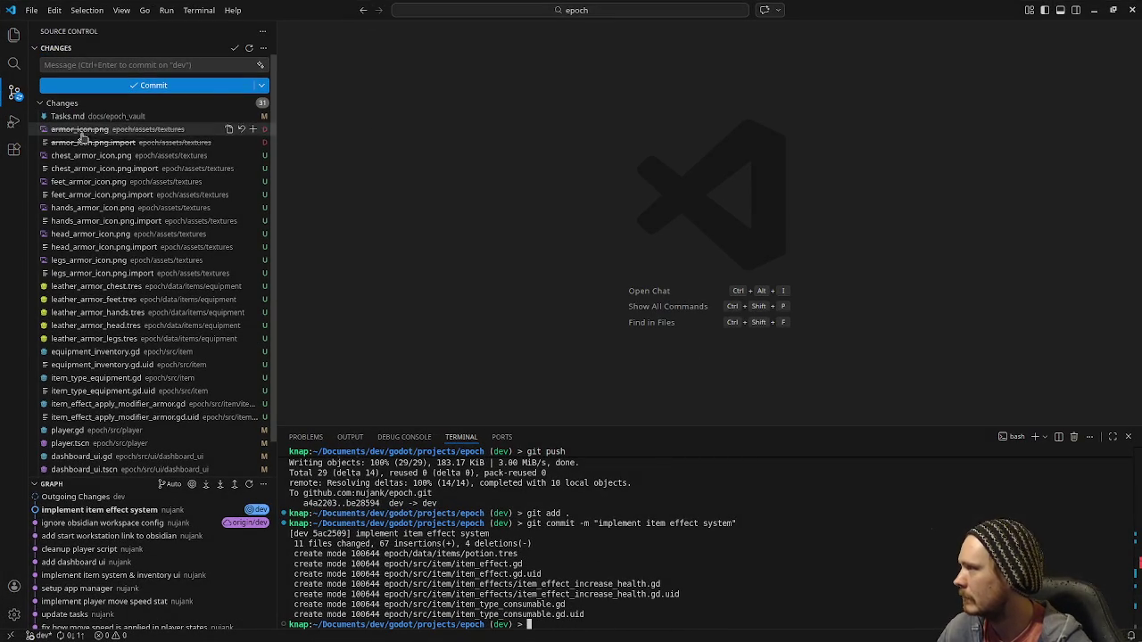
key(alt+Tab)
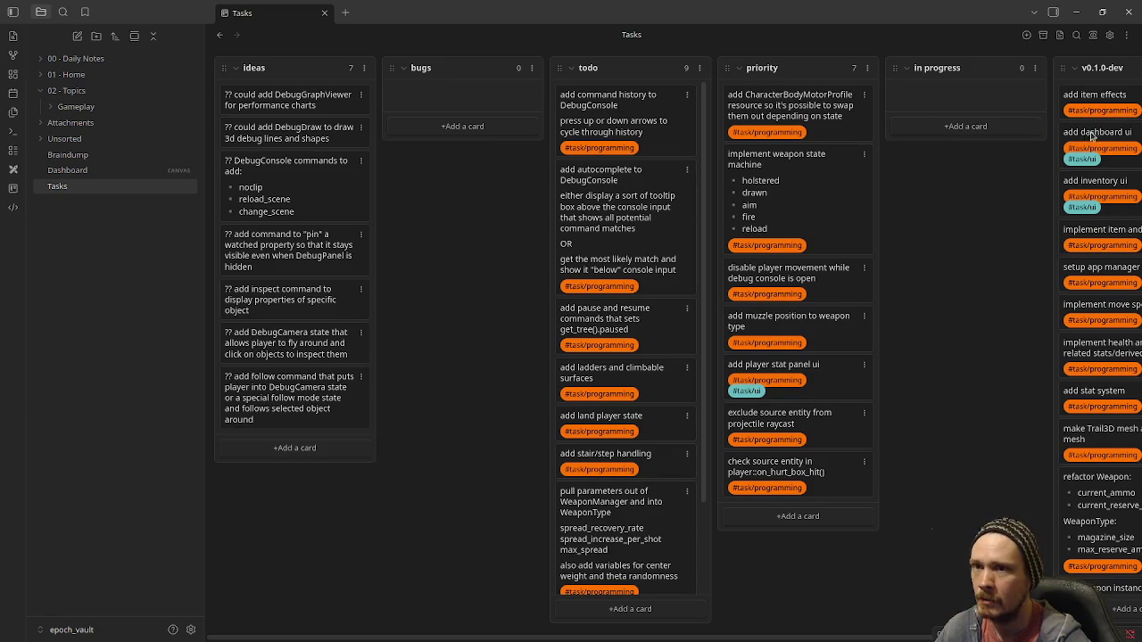
Add an in-progress card 'add equipment item type' tagged #task/programming
click(978, 133)
text(add equipment s)
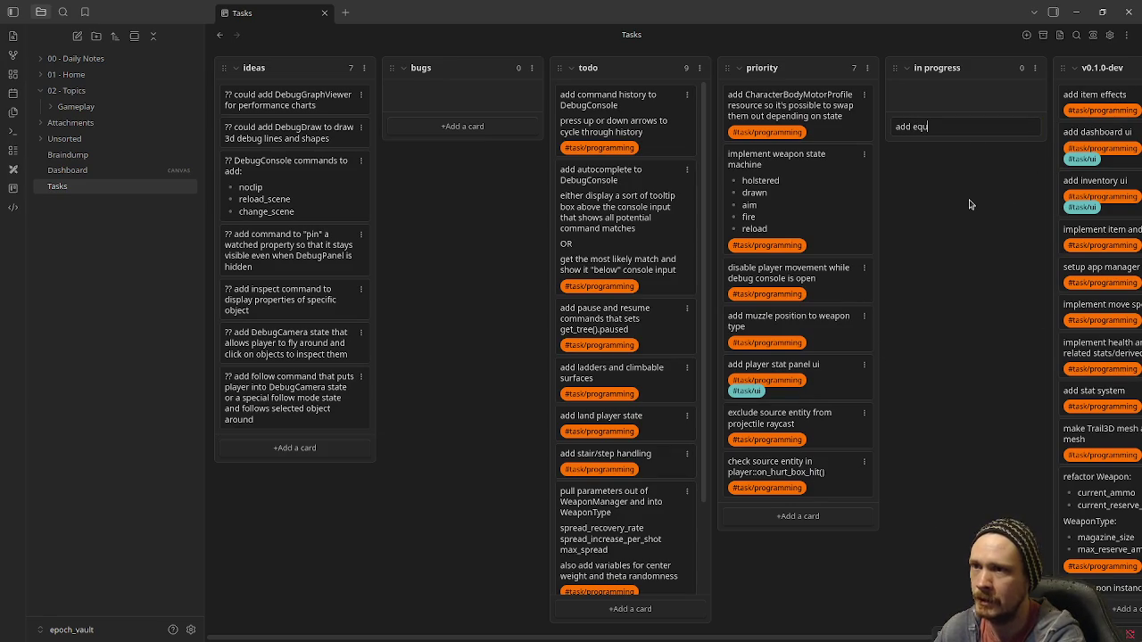
text(ystem)
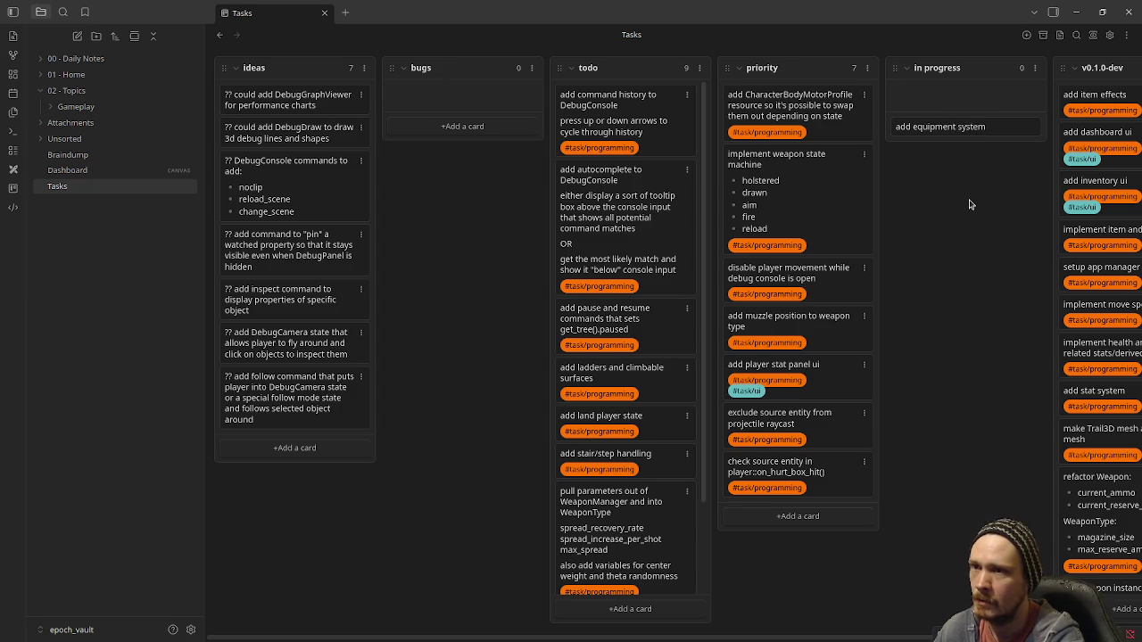
key(BackSpace)
key(BackSpace)
key(BackSpace)
key(BackSpace)
key(BackSpace)
key(BackSpace)
text(item)
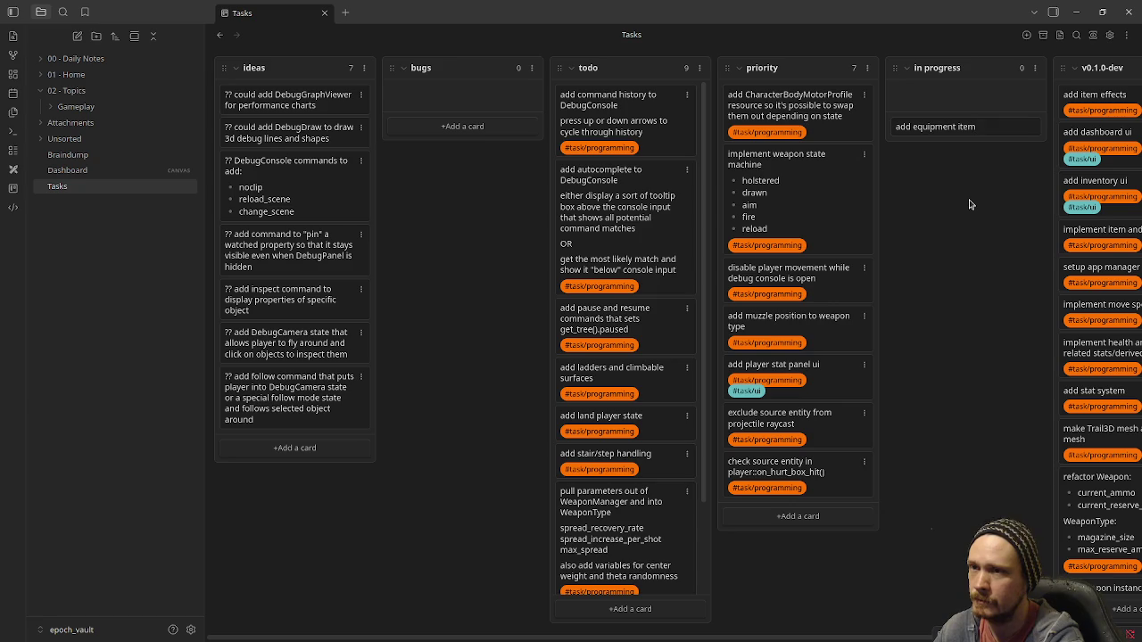
text( type)
key(shift+Return)
text(#task/programmin)
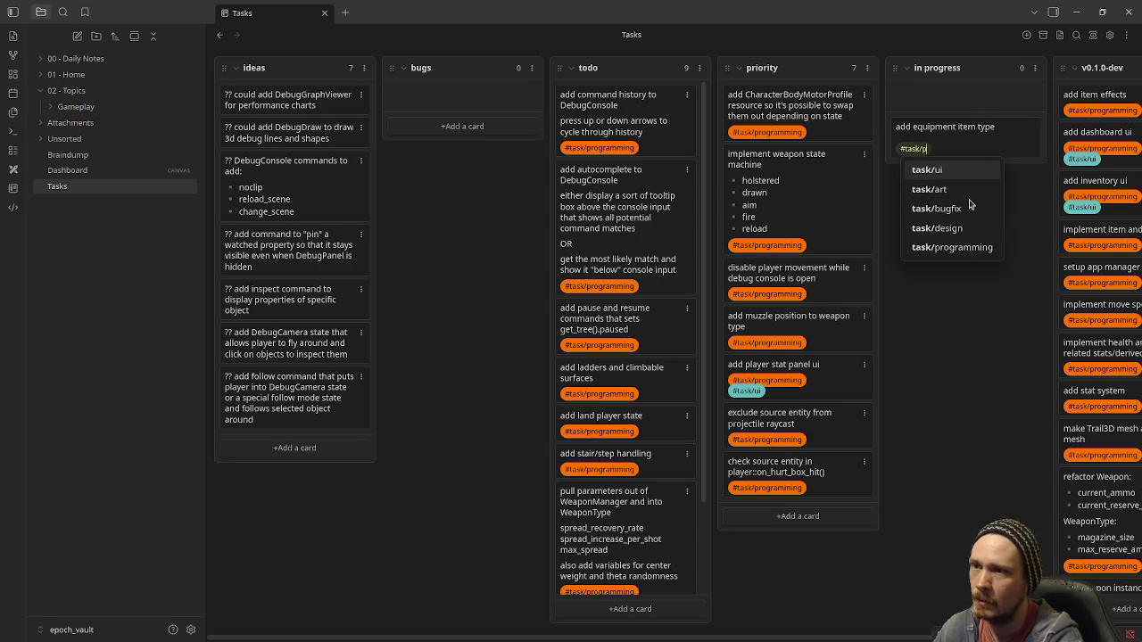
key(Return)
key(Return)
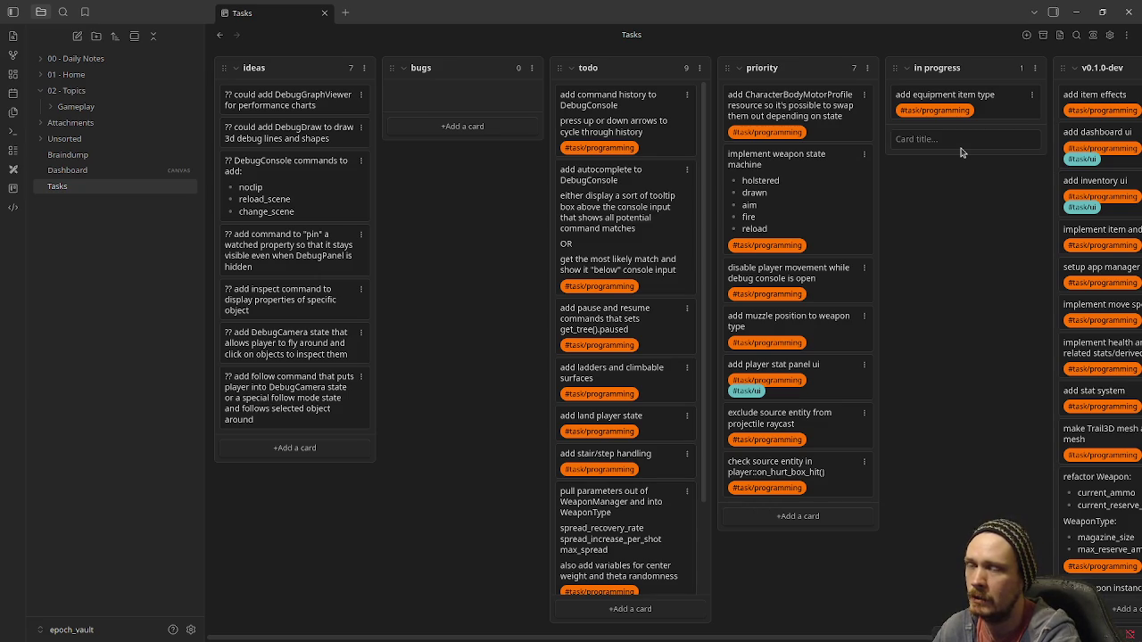
Add an in-progress card 'add equipment ui' tagged #task/programming and #task/ui
text(add)
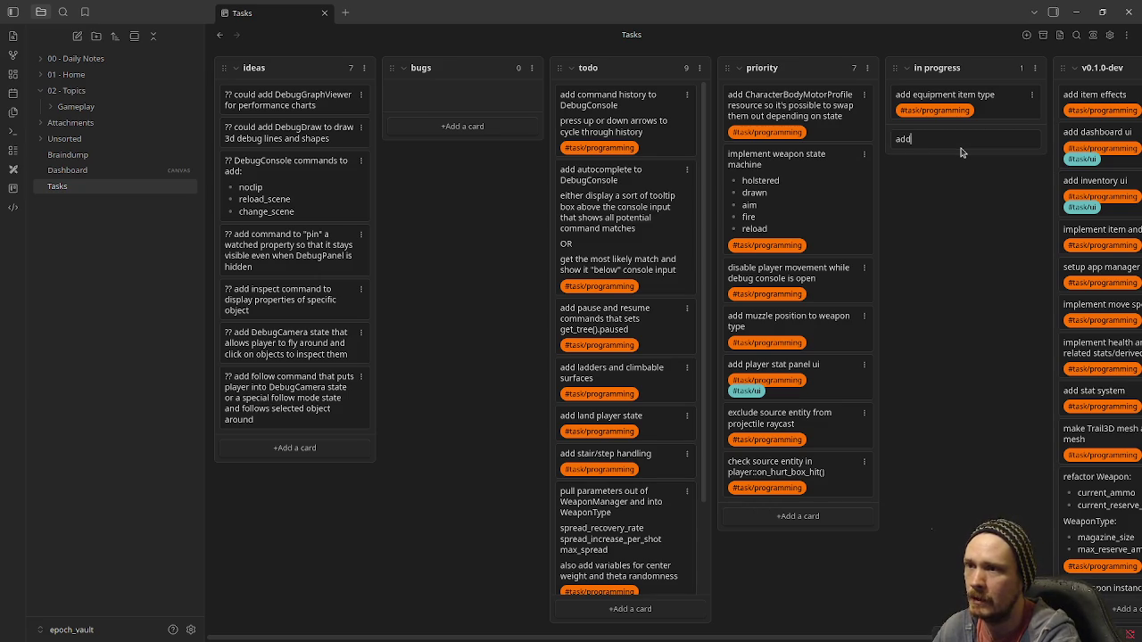
text( equipment ui)
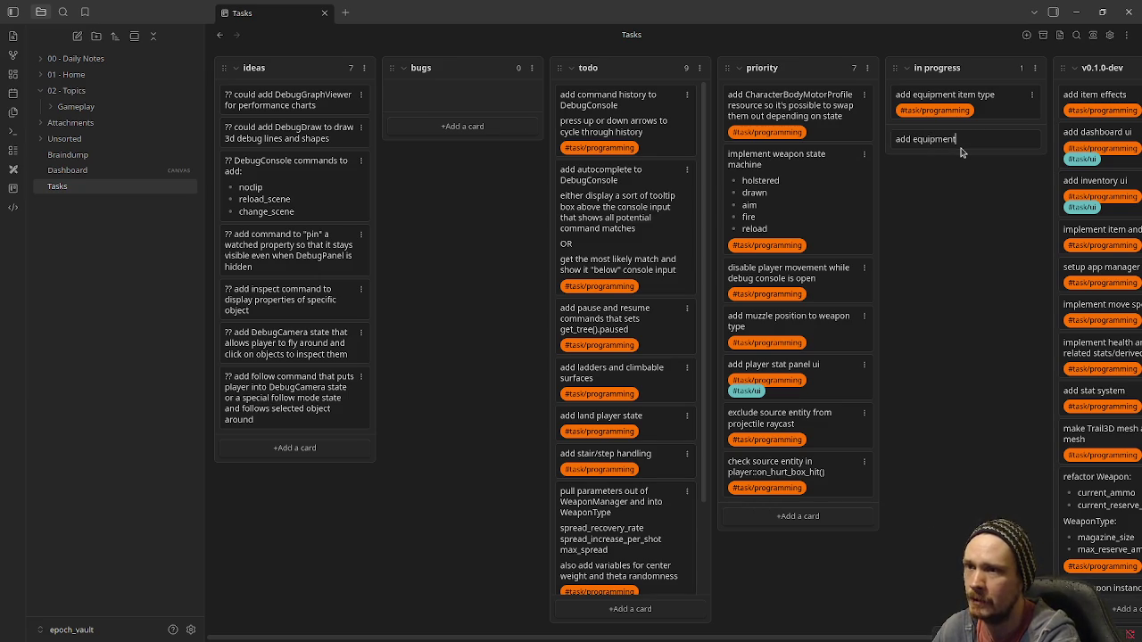
key(shift+Return)
key(shift+Return)
text(#task/prog)
key(Return)
key(shift+Return)
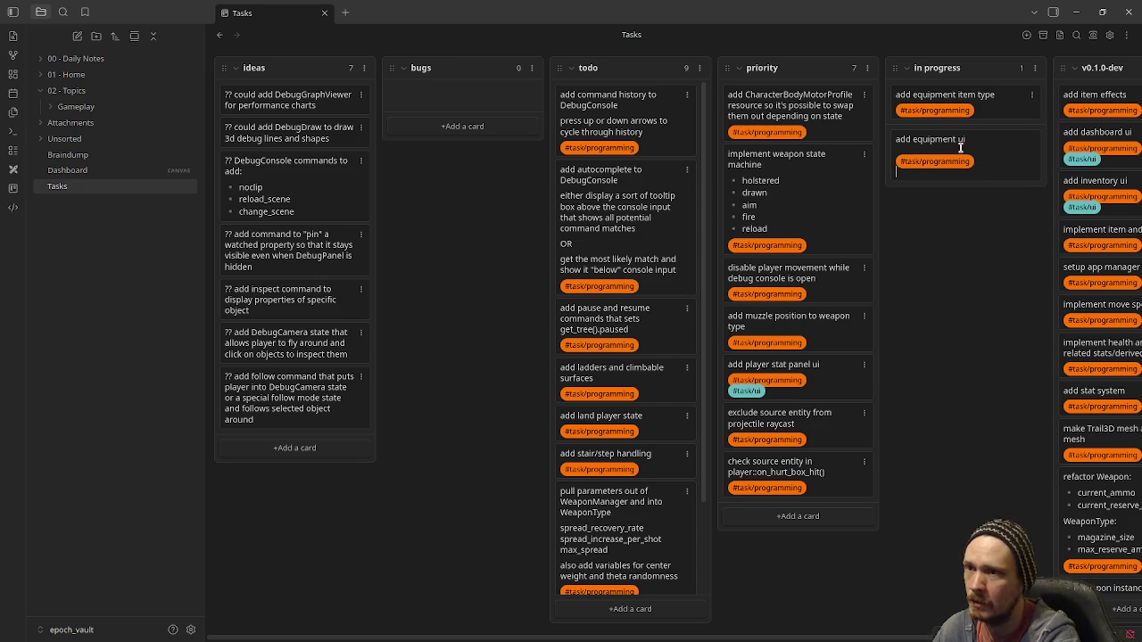
text(#task/ui)
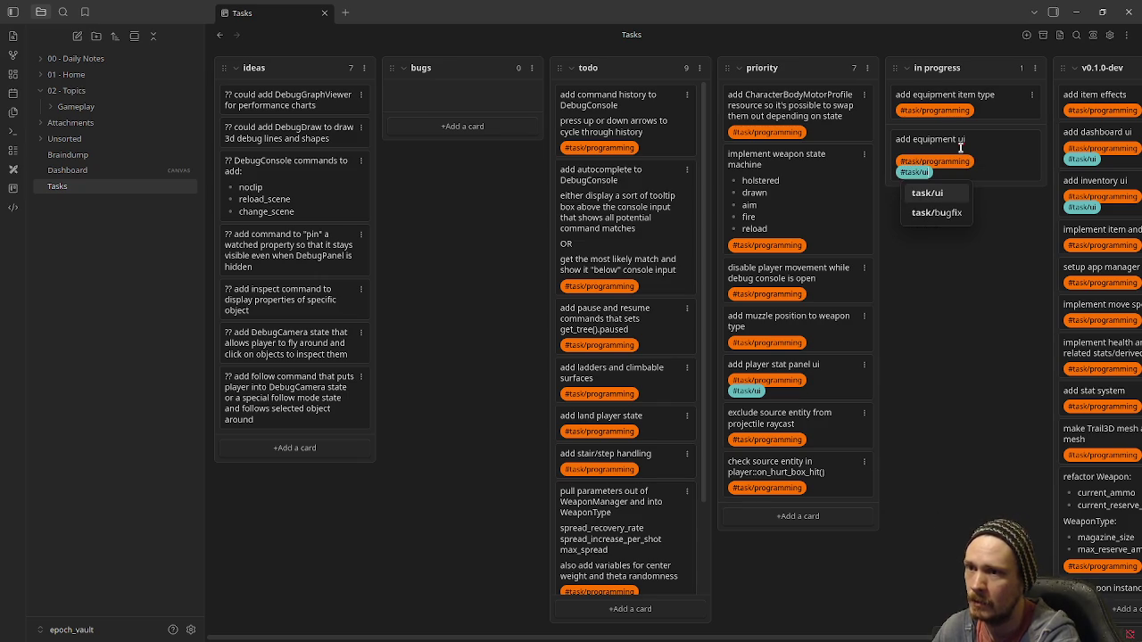
key(Return)
key(Return)
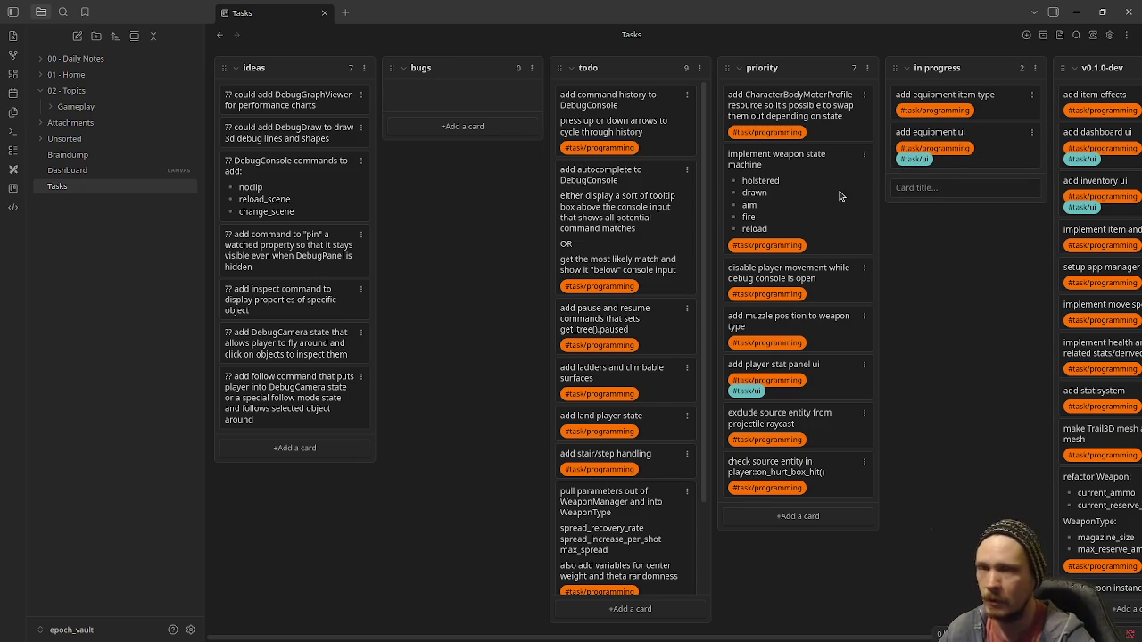
key(alt+Tab)
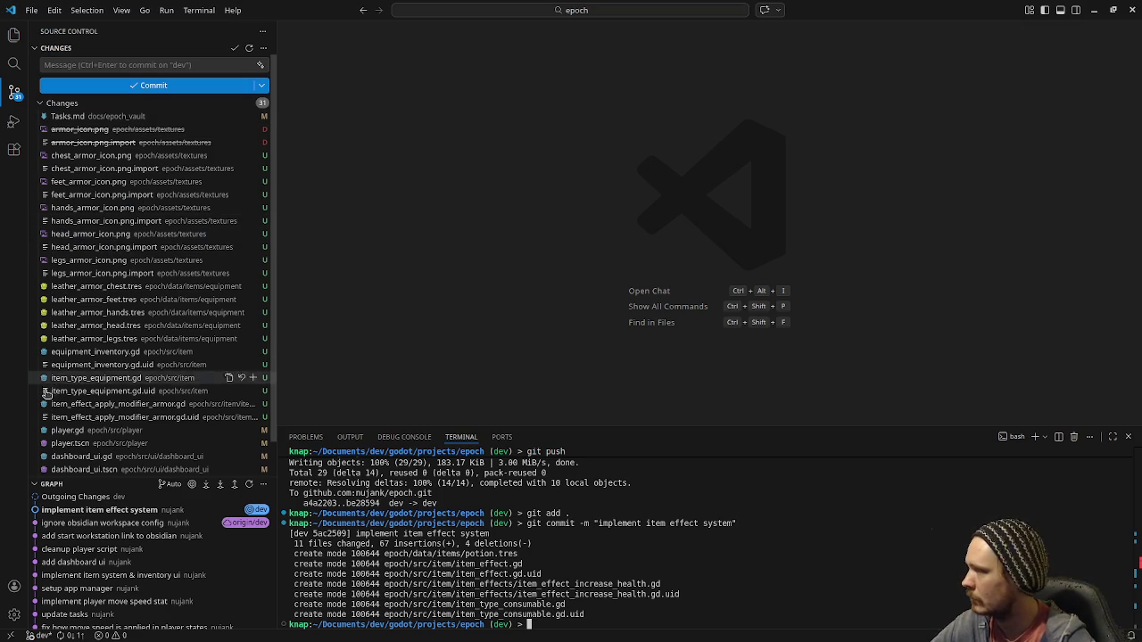
Run git add . and git commit -m "implement equipment item system" in the terminal
scroll(102, 400, down, 2)
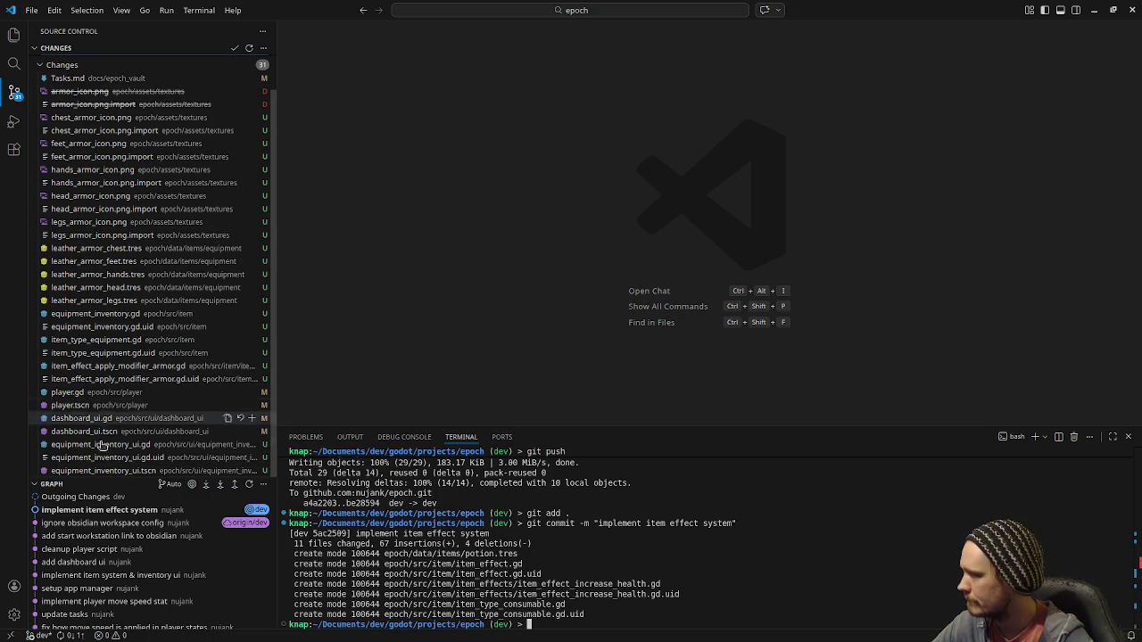
scroll(100, 377, up, 1)
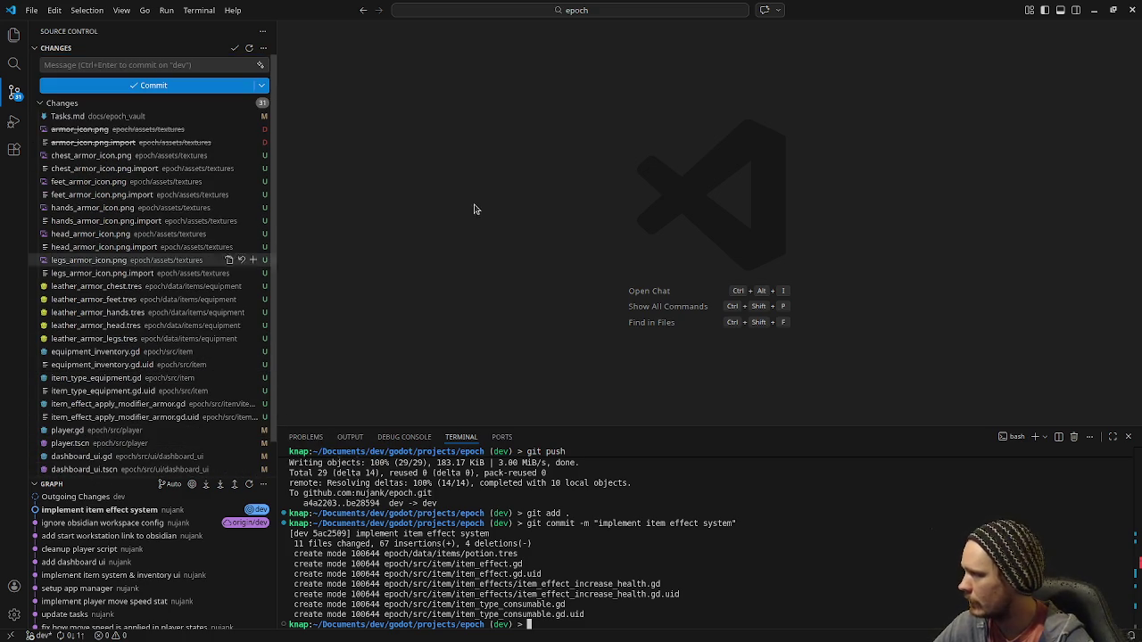
text(git )
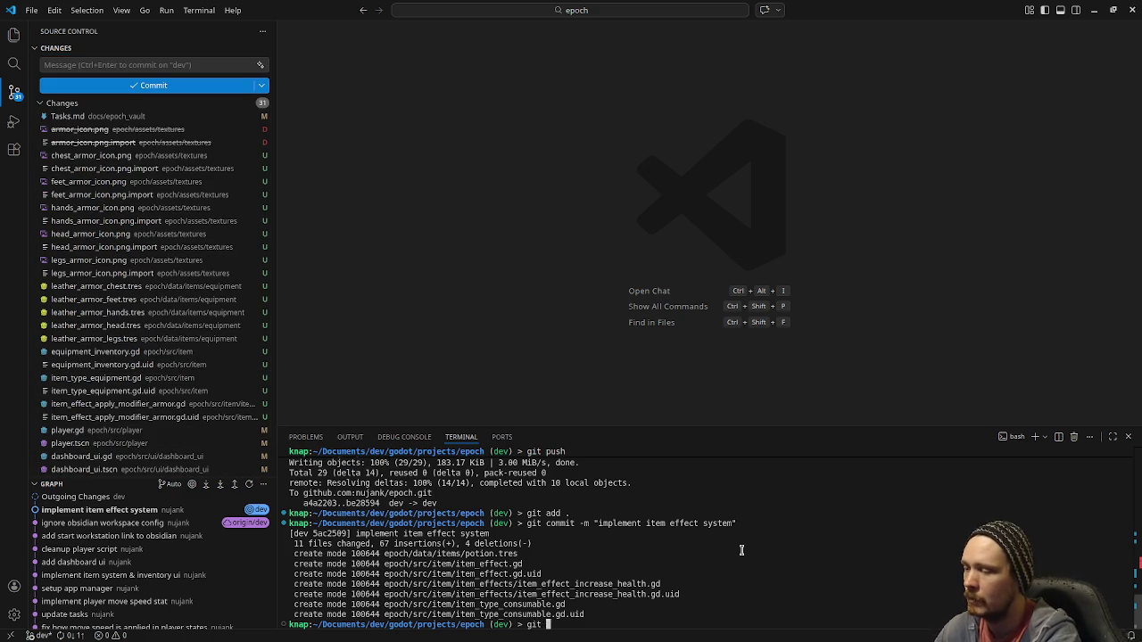
text(add .)
key(Return)
text(git commit -m "implement )
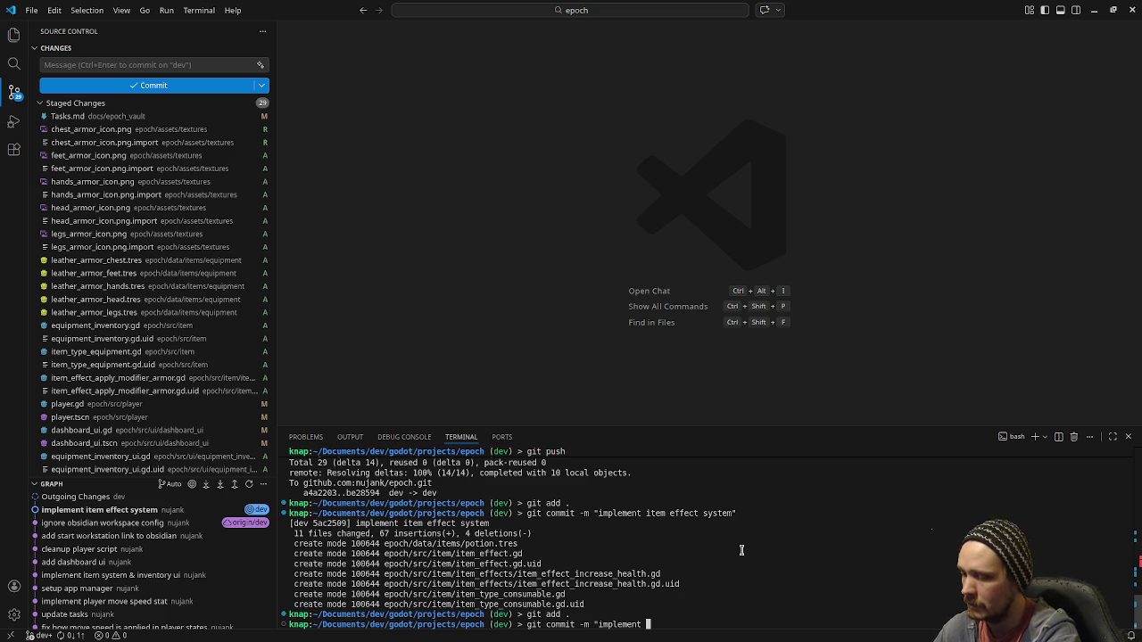
text(equip)
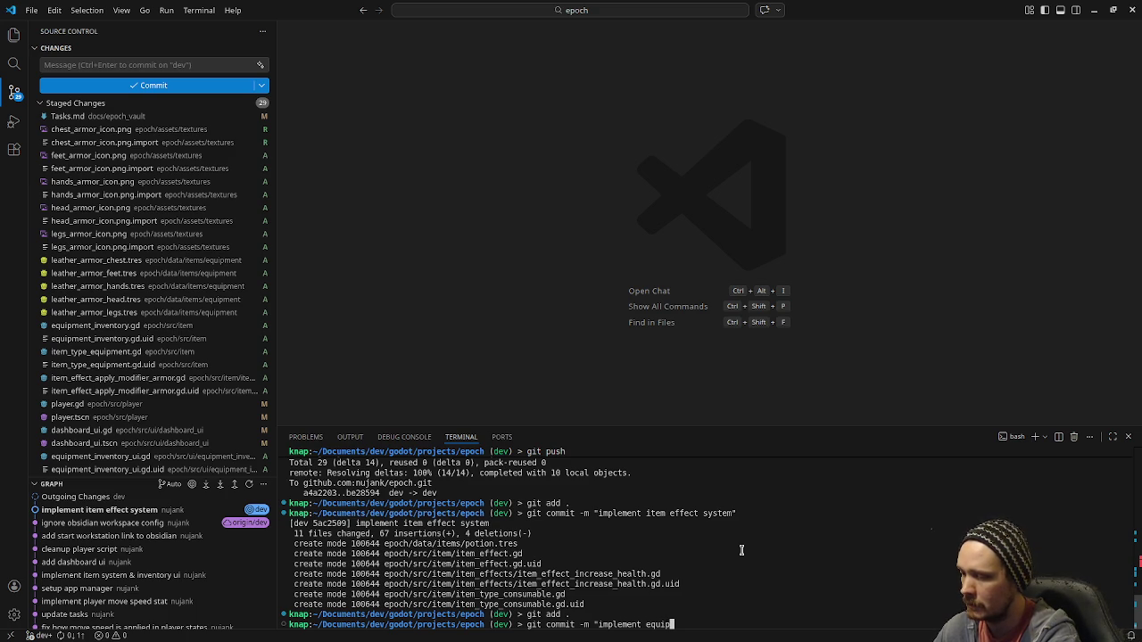
text(ment item syst)
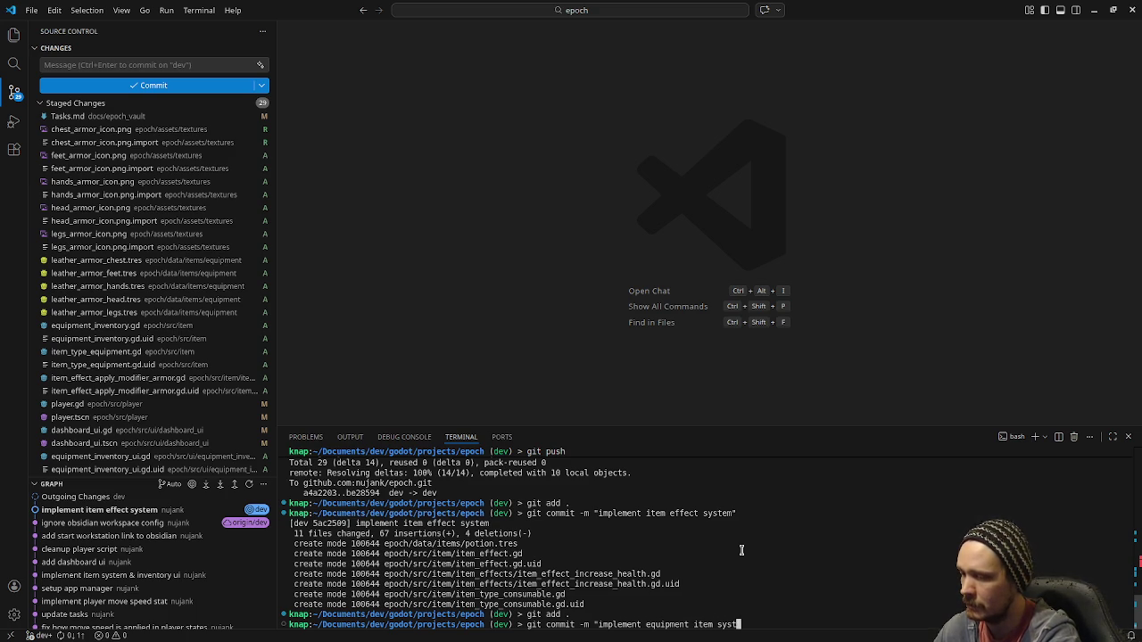
text(em")
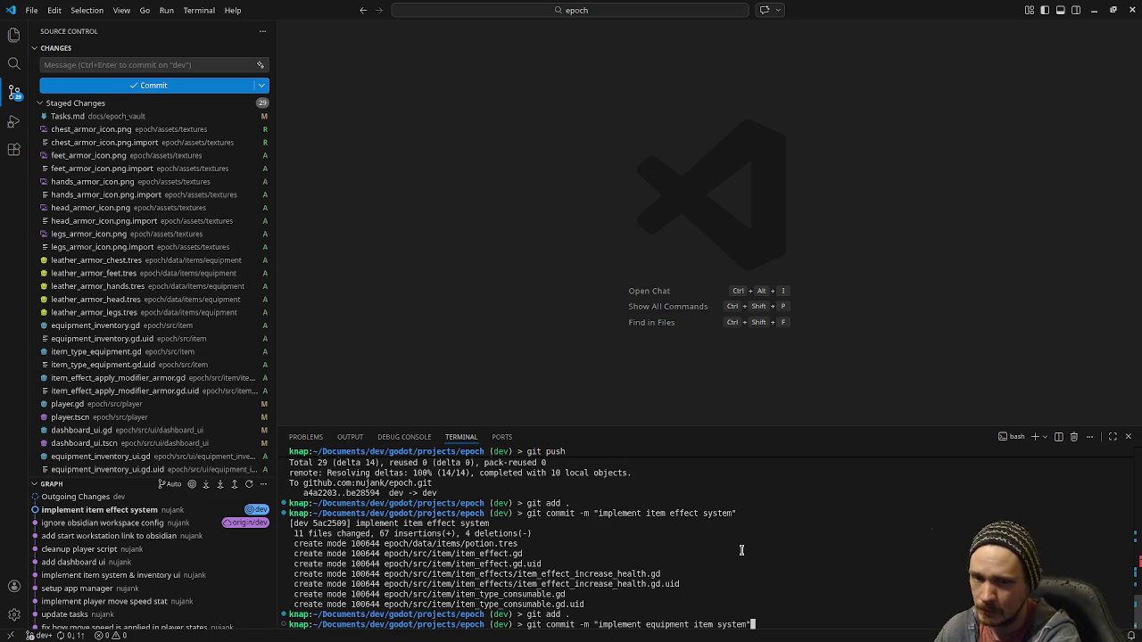
key(Return)
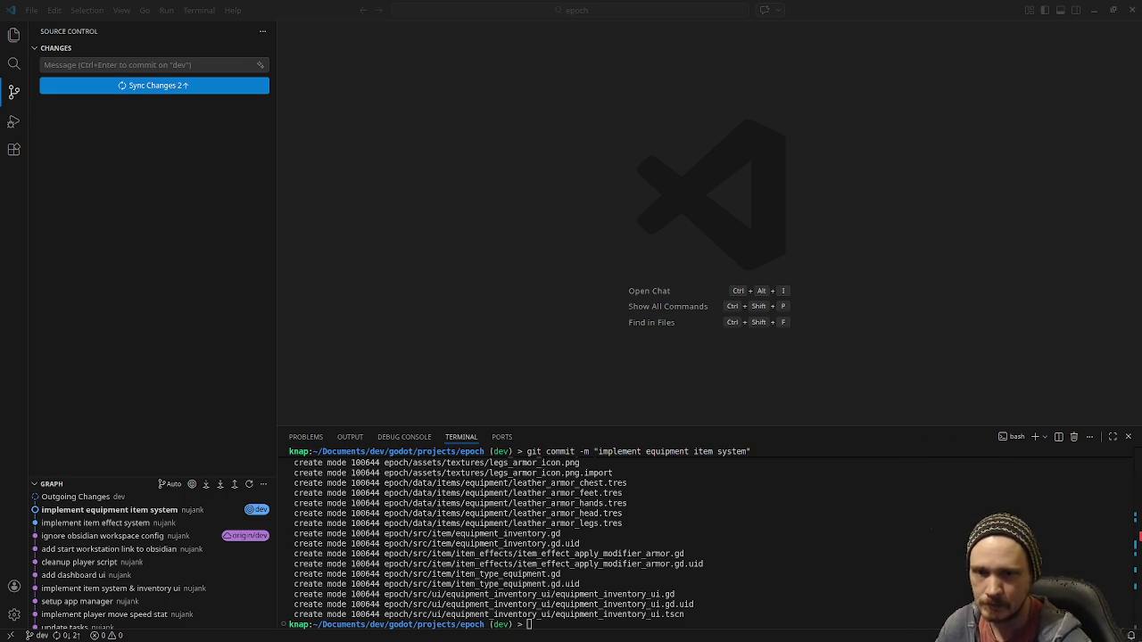
click(820, 339)
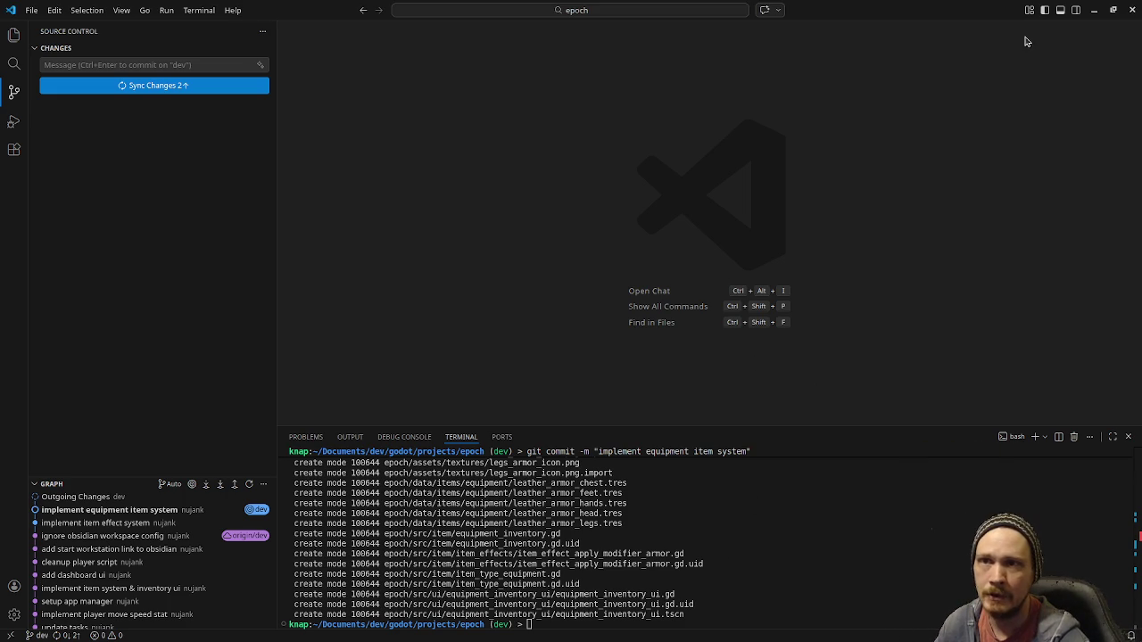
Cancel the unfinished card, drag both equipment cards into v0.1.0-dev, then minimize Obsidian
click(1094, 10)
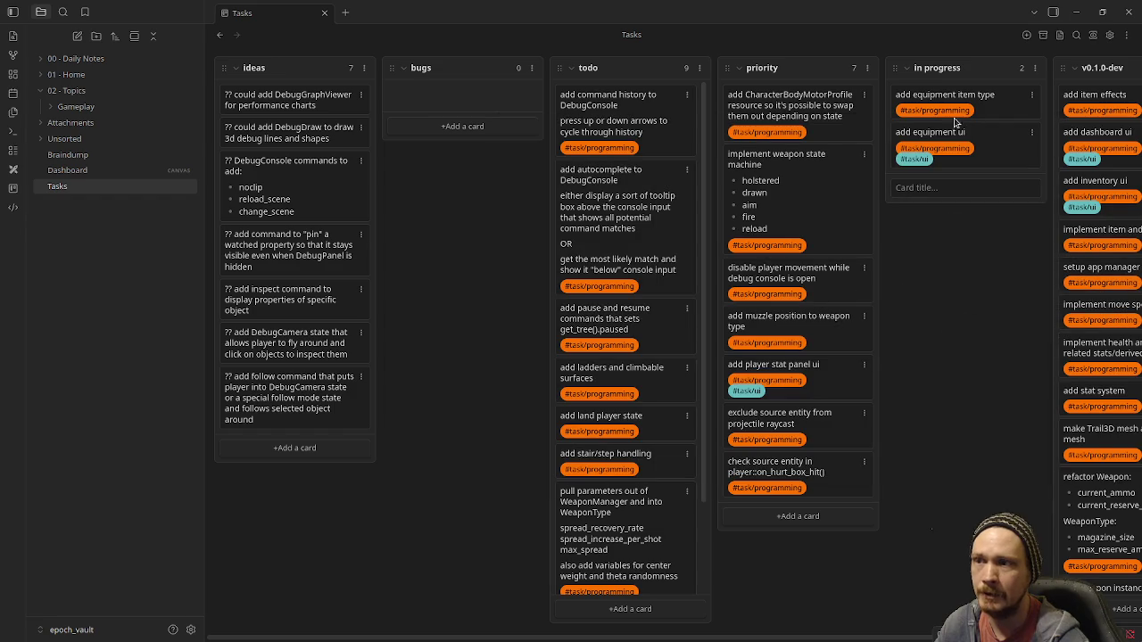
click(963, 281)
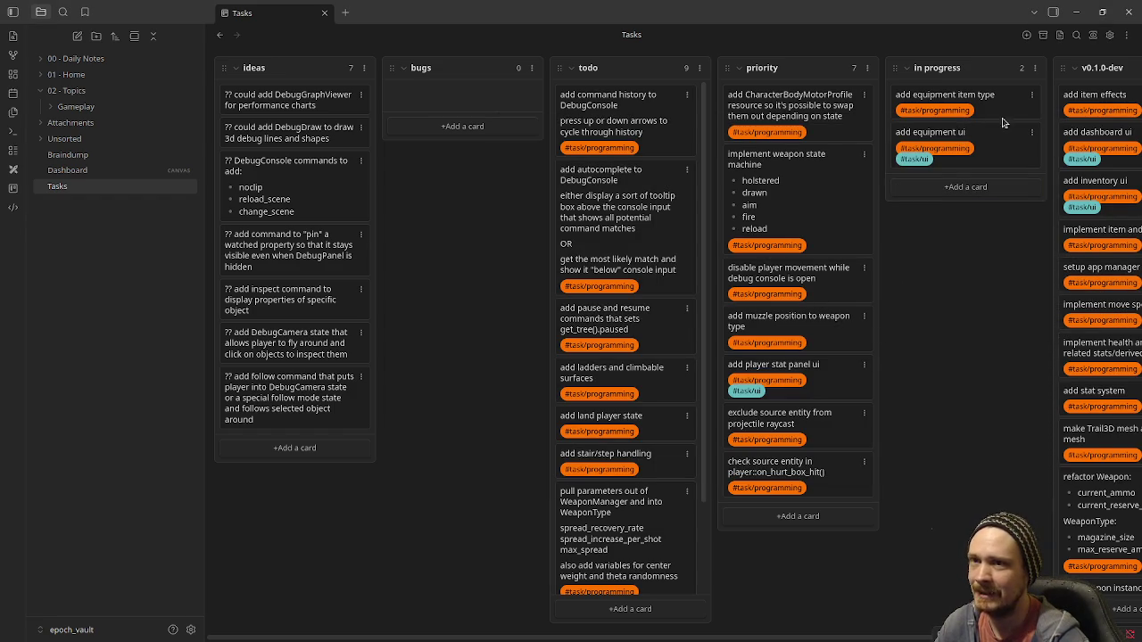
mouse_move(982, 141)
mouse_down()
mouse_move(1062, 89)
mouse_move(892, 98)
mouse_move(1026, 89)
mouse_up()
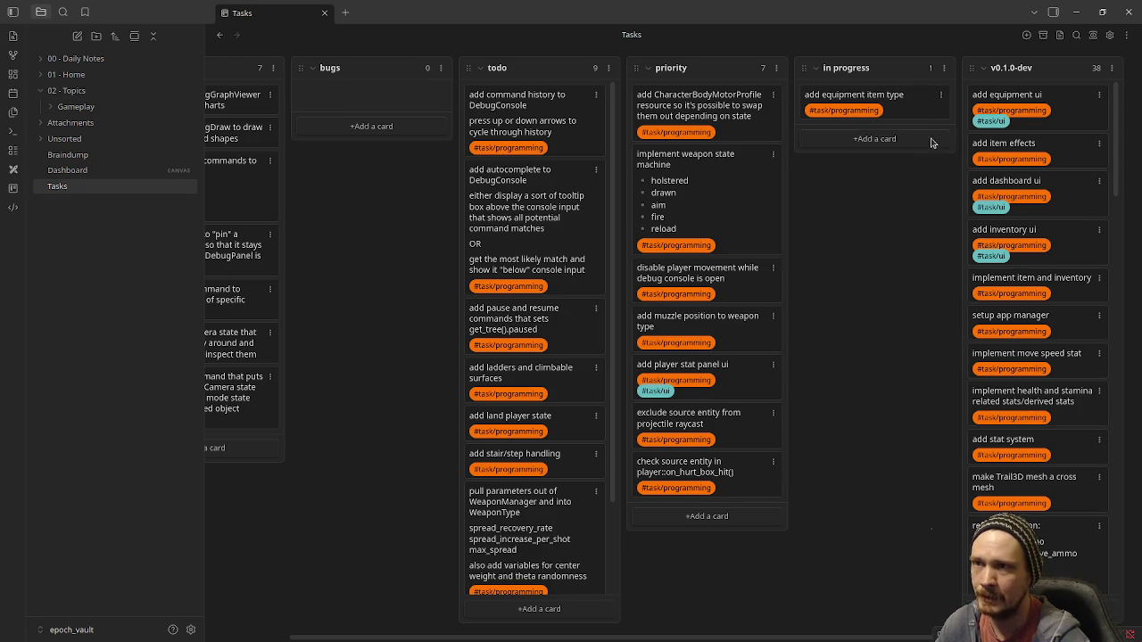
drag(842, 98, 1002, 147)
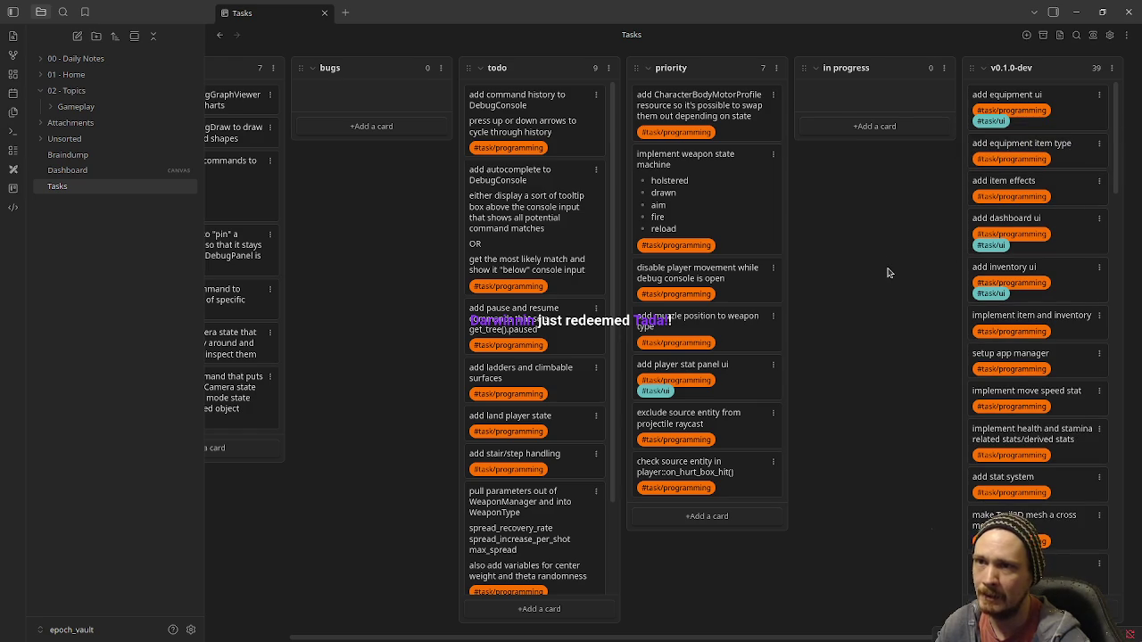
click(1076, 11)
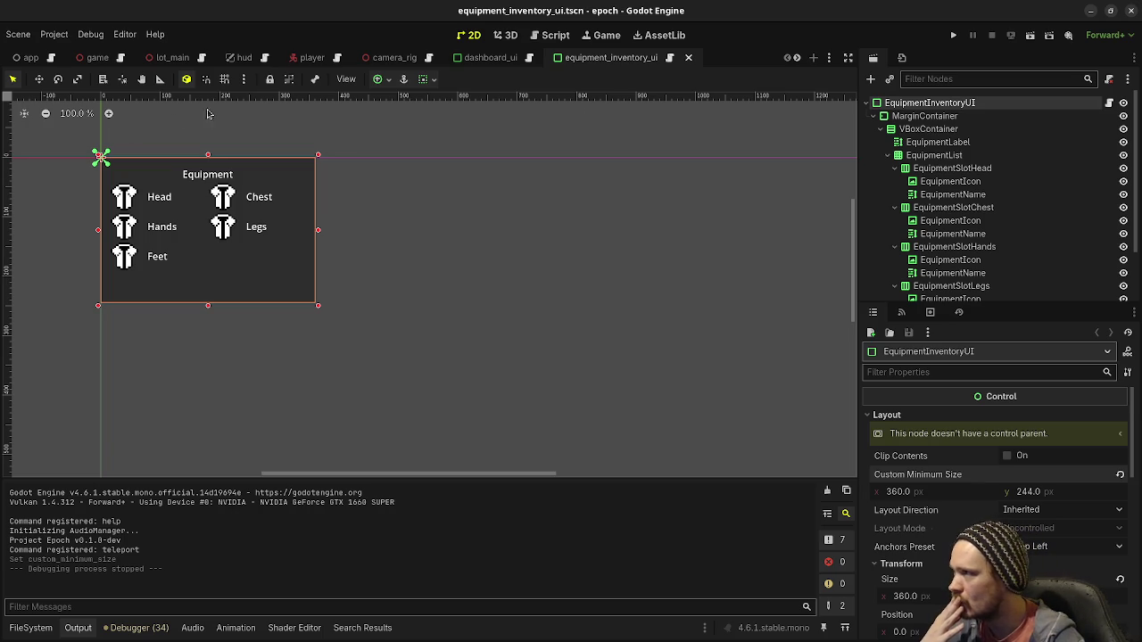
Open player.gd in the Script editor at line 74, where the leather armor pieces are equipped
click(52, 625)
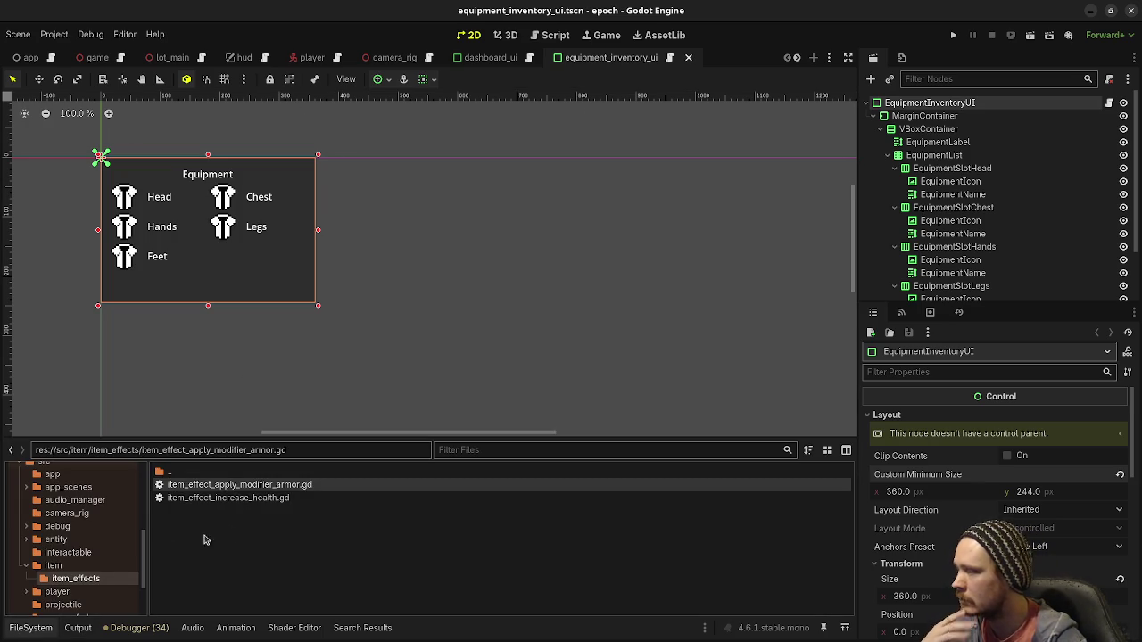
click(556, 36)
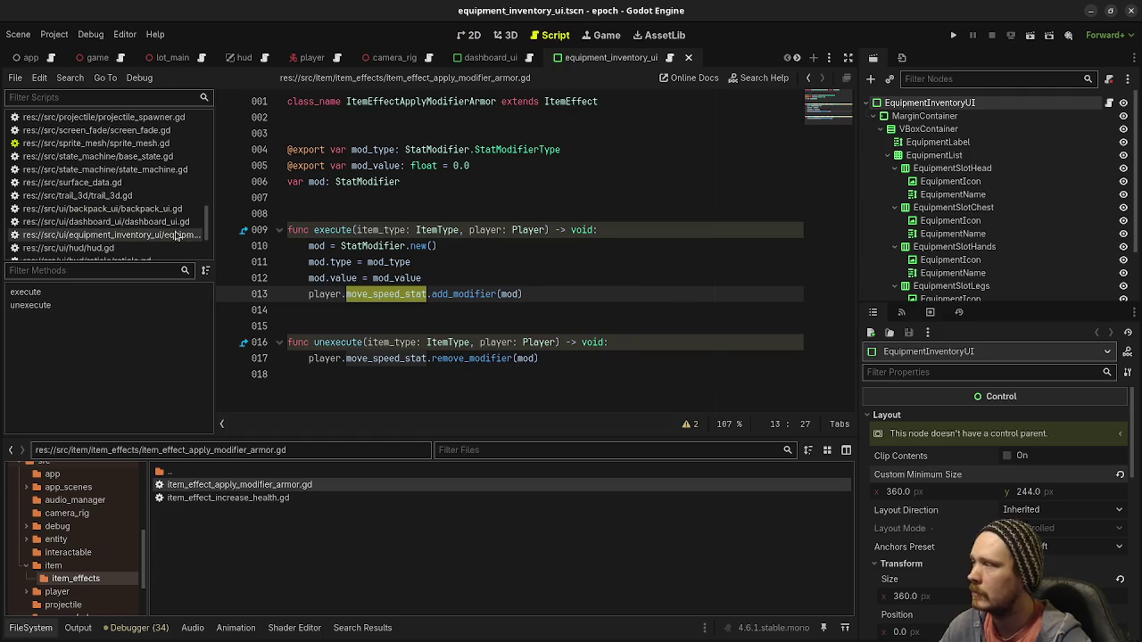
scroll(110, 216, up, 3)
scroll(109, 217, up, 3)
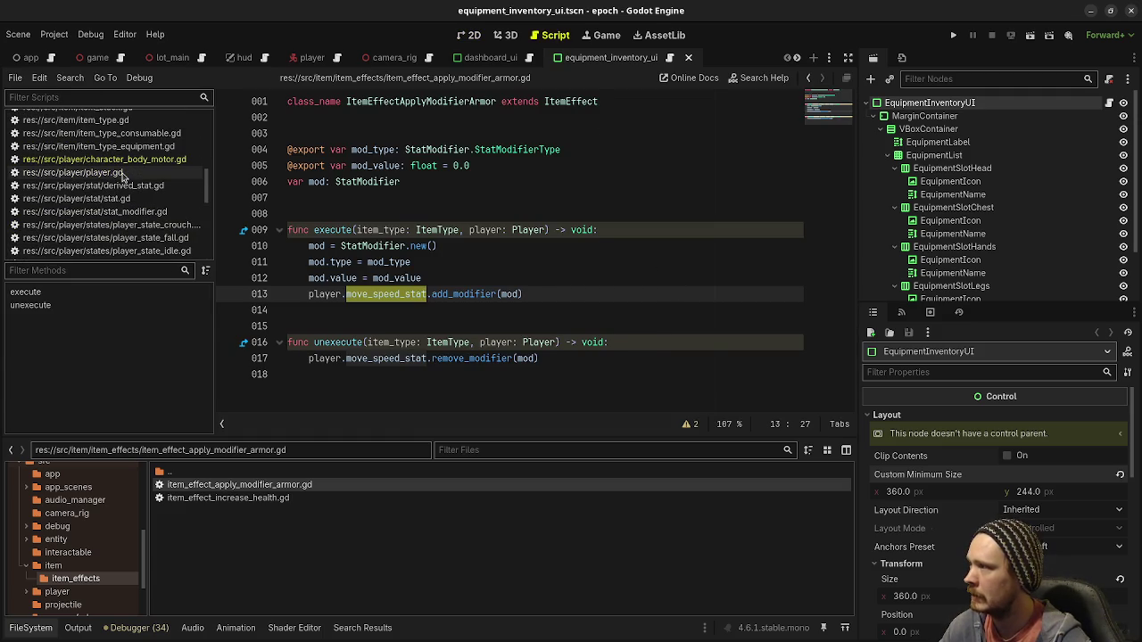
click(122, 173)
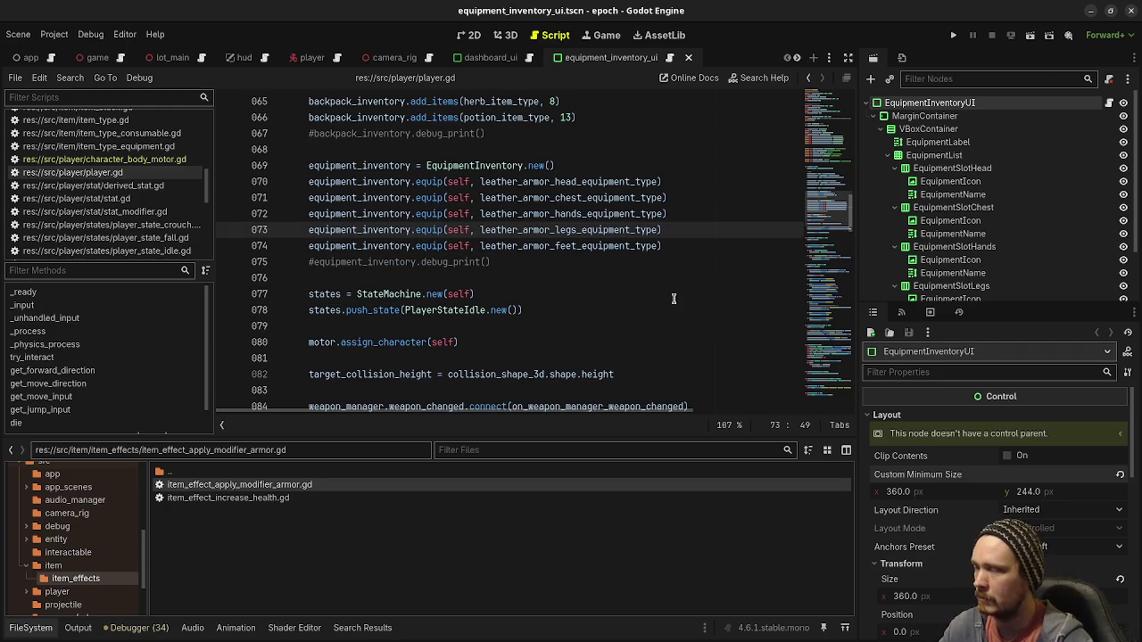
click(687, 246)
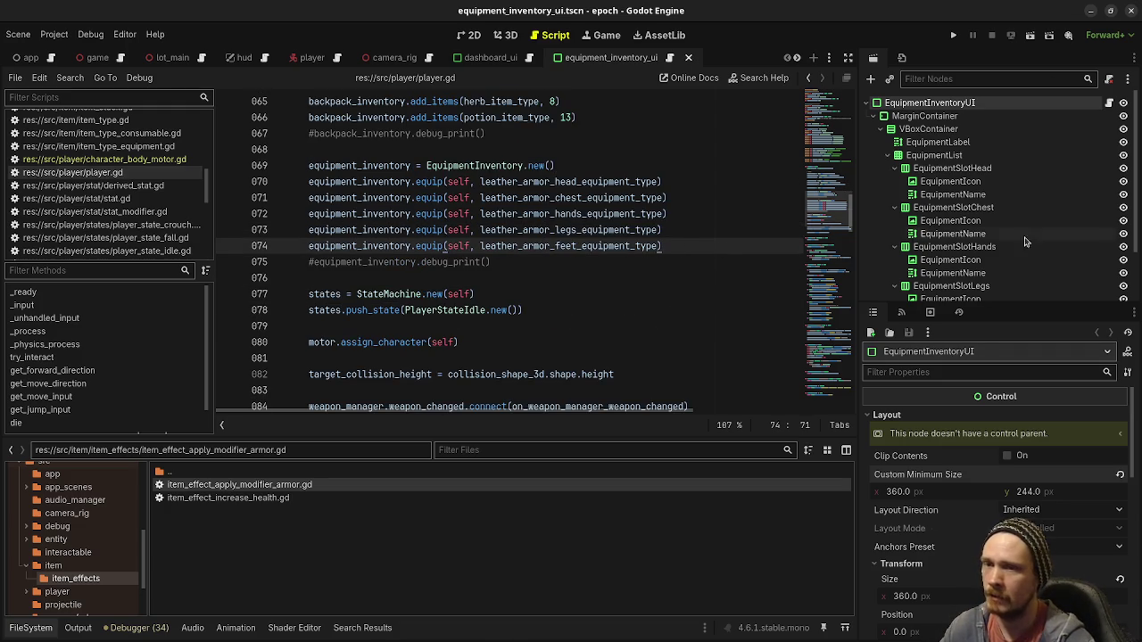
key(alt+Tab)
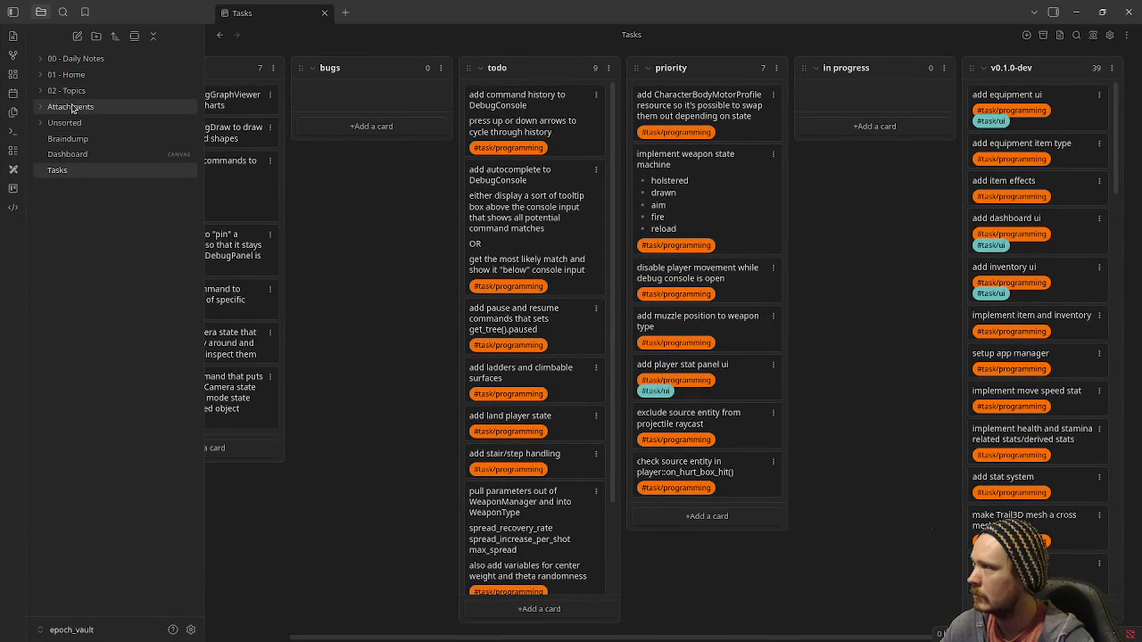
Open the Character note from Obsidian's Gameplay folder
click(74, 109)
click(75, 107)
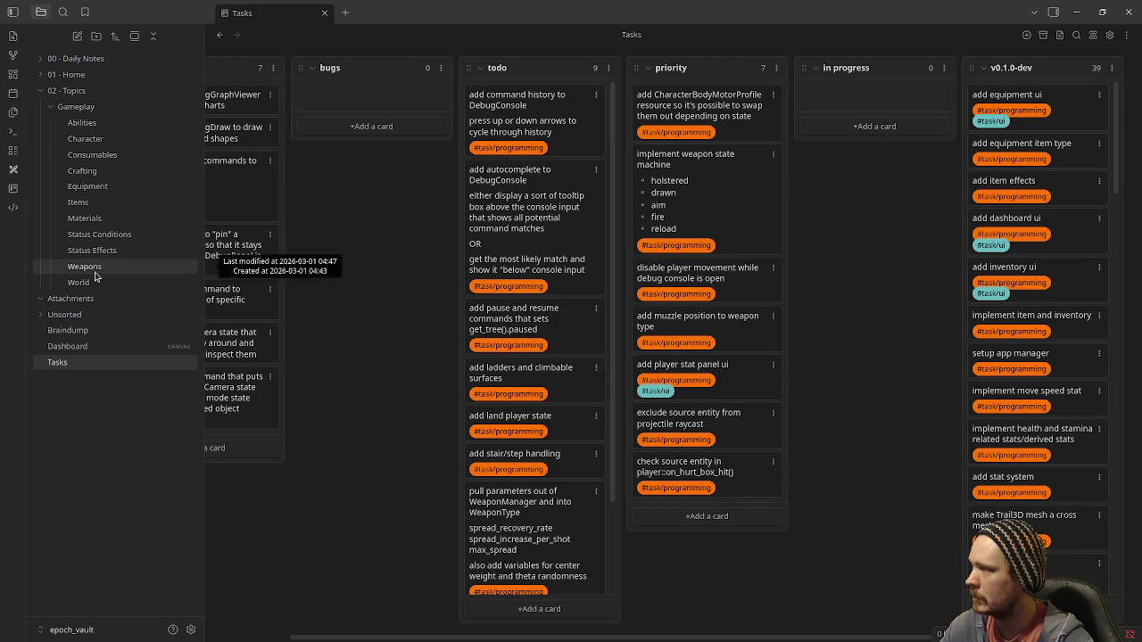
click(85, 139)
scroll(711, 331, down, 5)
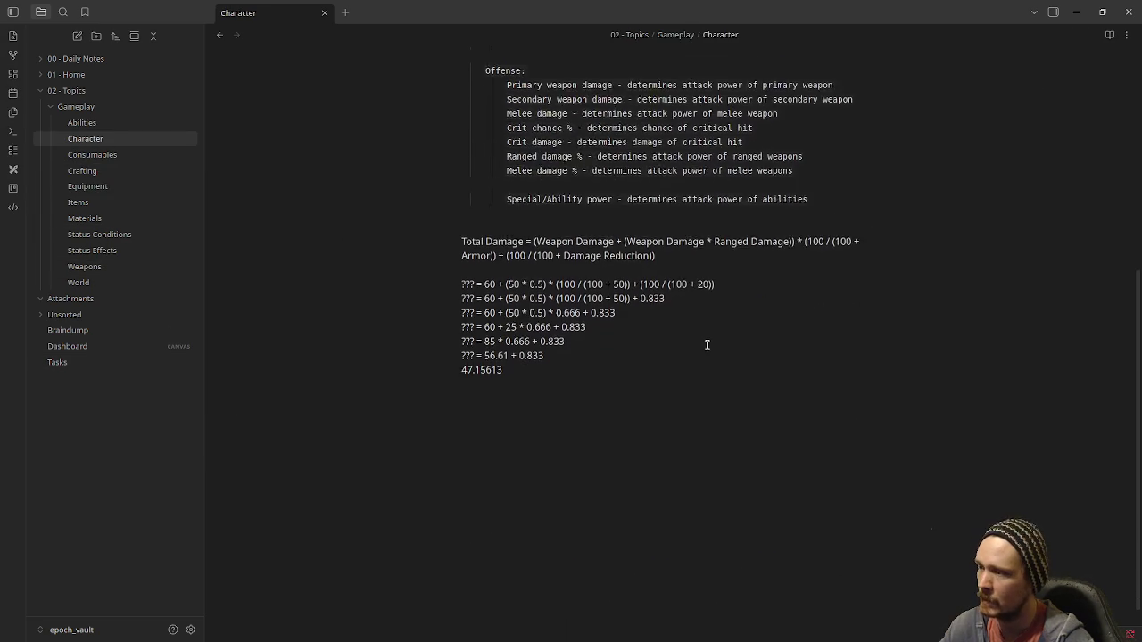
scroll(612, 360, up, 1)
Study the Total Damage formula's Armor reduction term, then minimize Obsidian
mouse_move(667, 354)
mouse_down()
mouse_move(461, 346)
mouse_move(605, 437)
mouse_up()
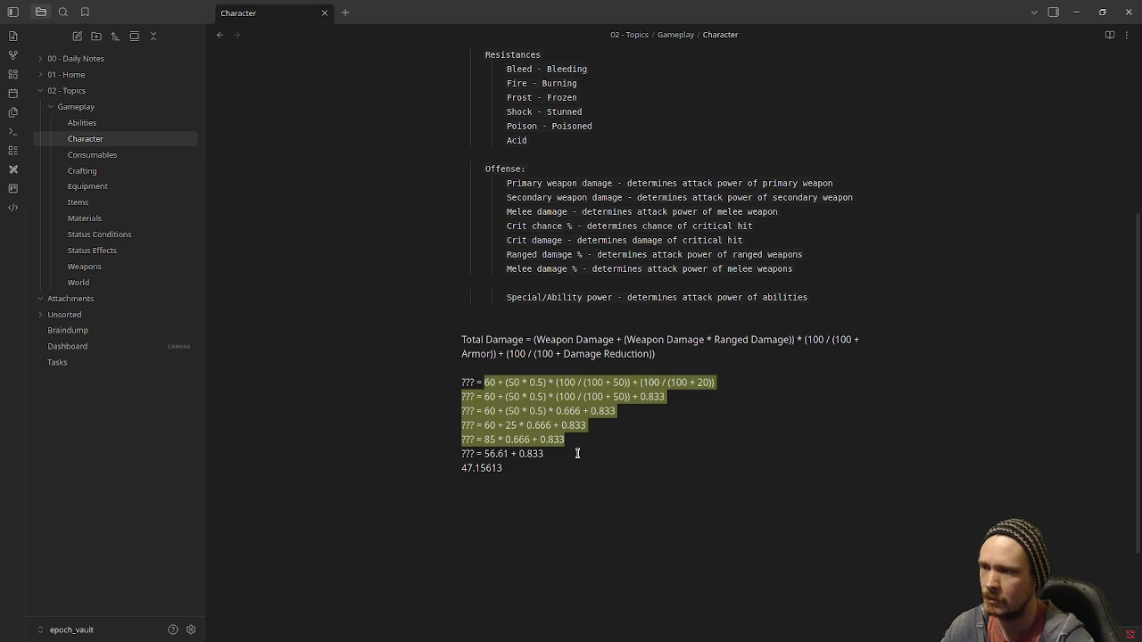
click(577, 453)
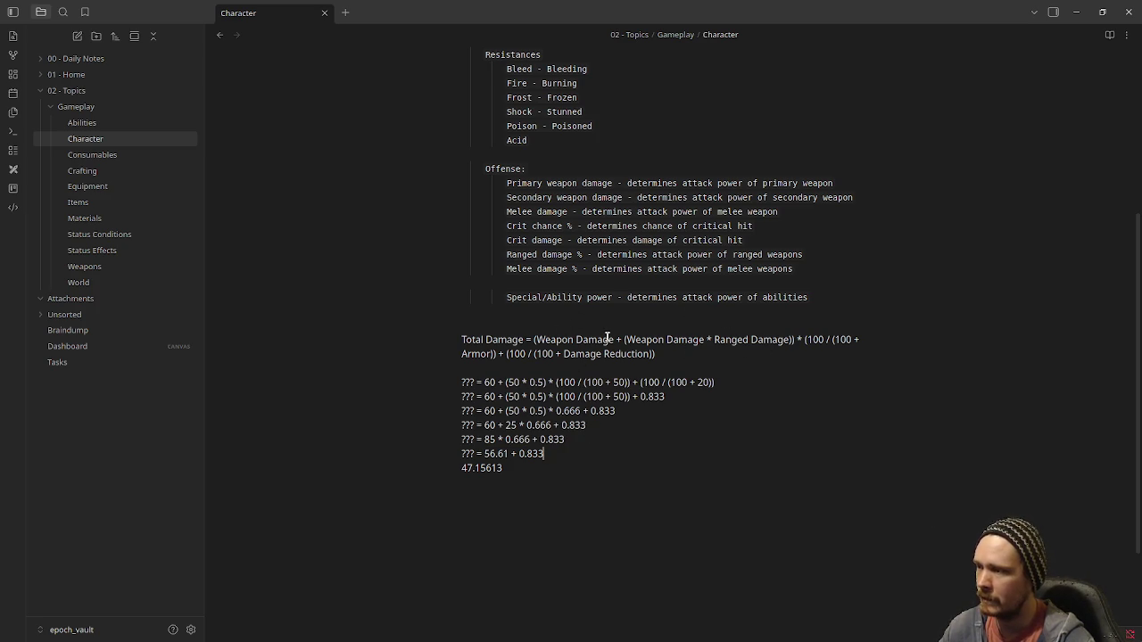
double_click(481, 355)
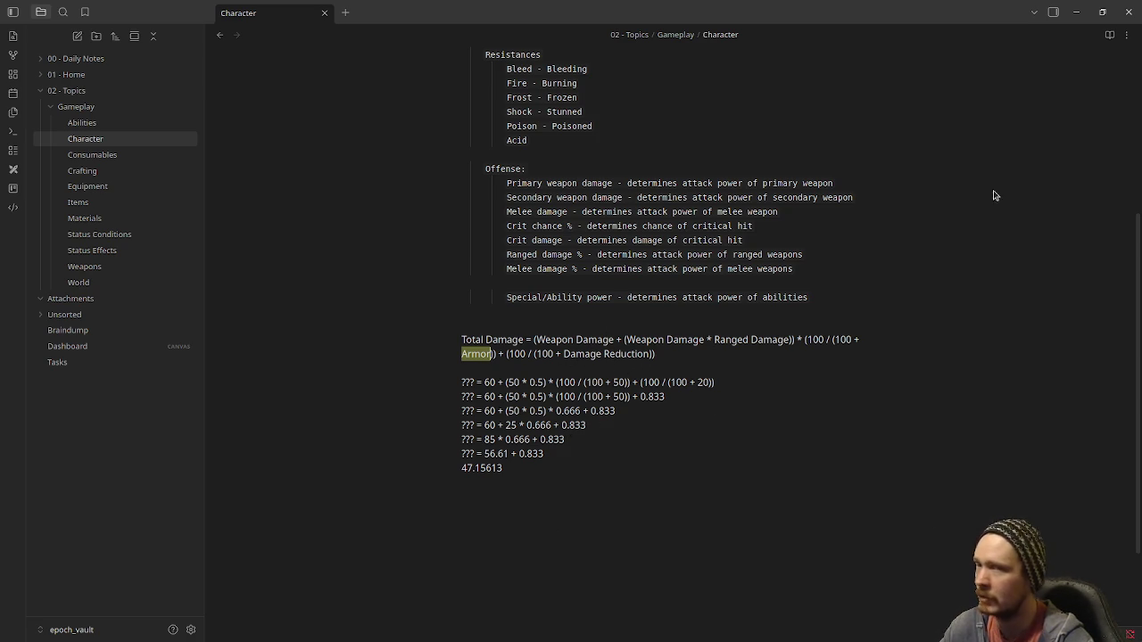
click(79, 107)
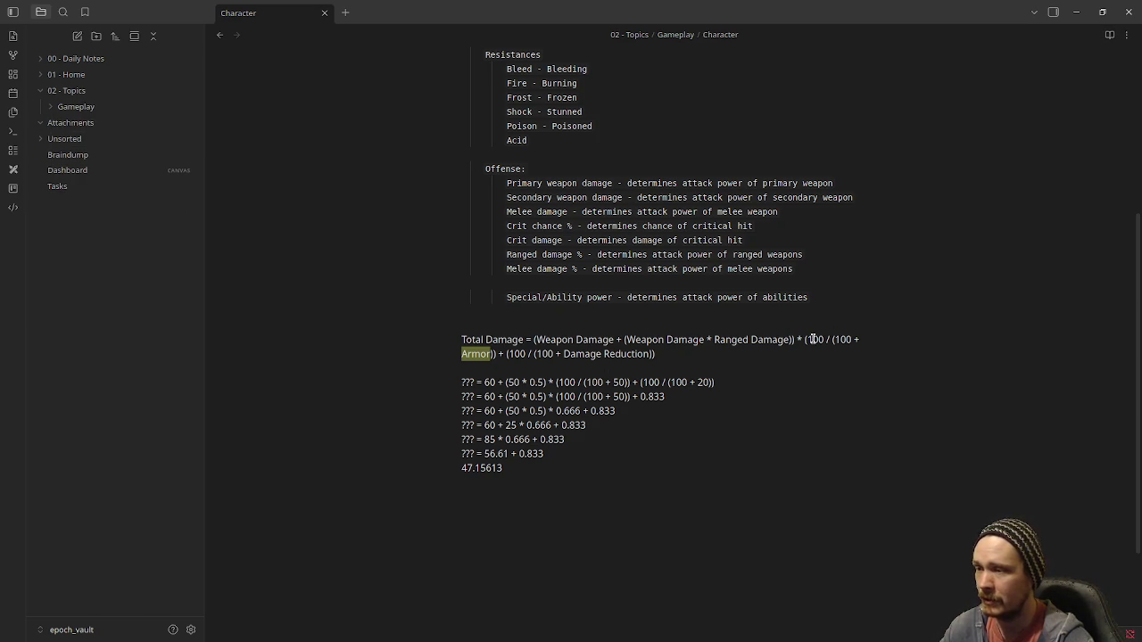
mouse_move(803, 340)
mouse_down()
mouse_move(787, 358)
mouse_move(498, 359)
mouse_up()
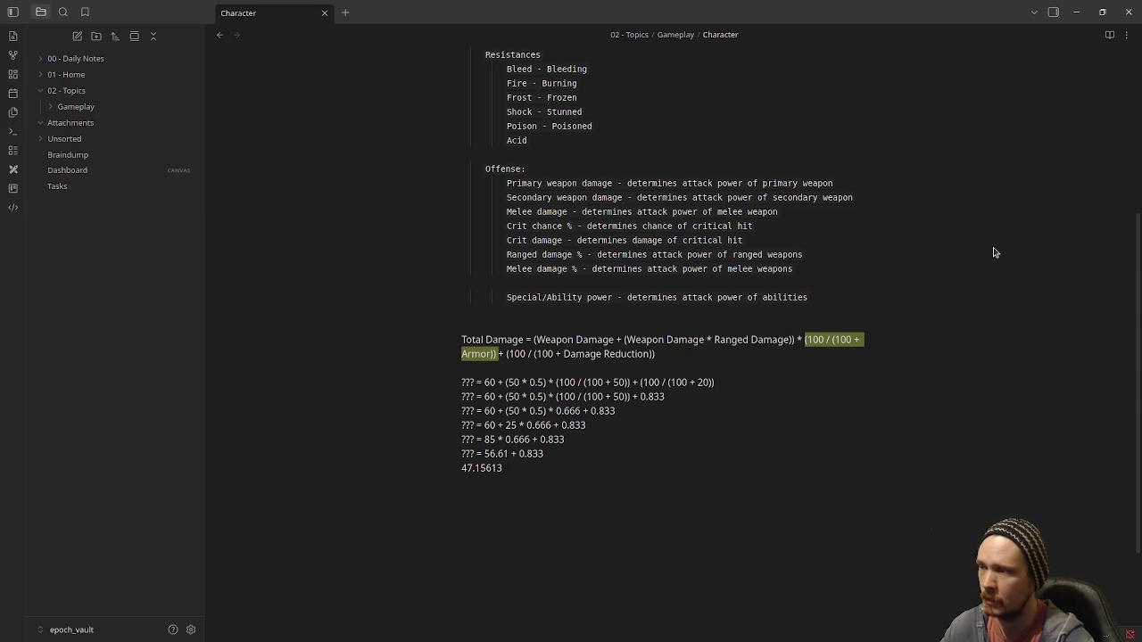
click(1073, 16)
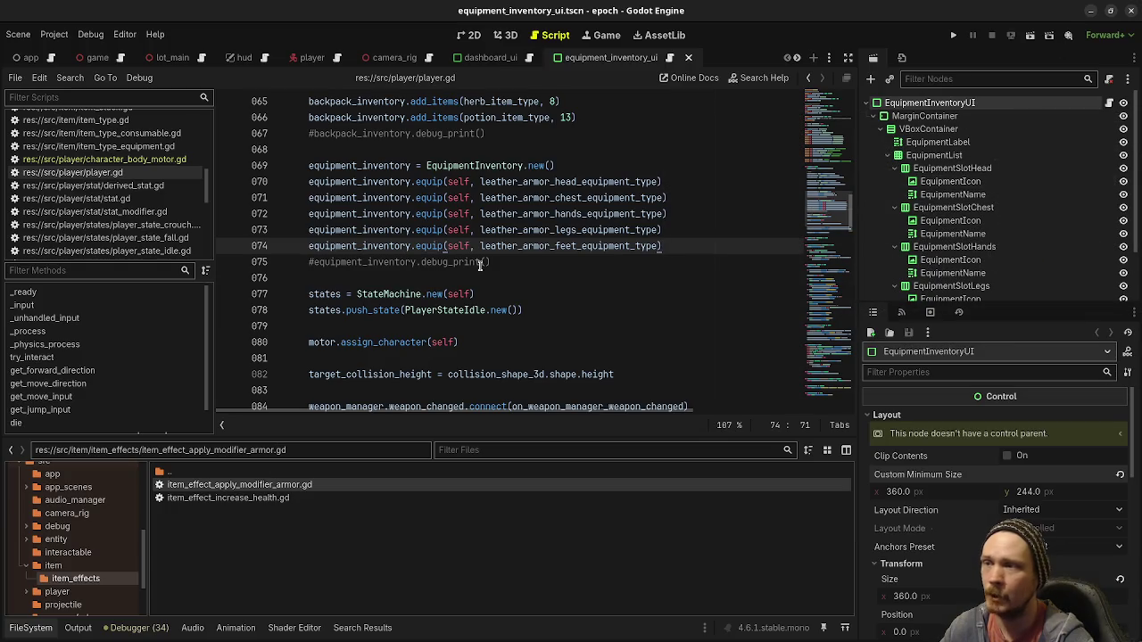
Insert blank lines after the move speed stat setup on line 062 in _ready
click(528, 267)
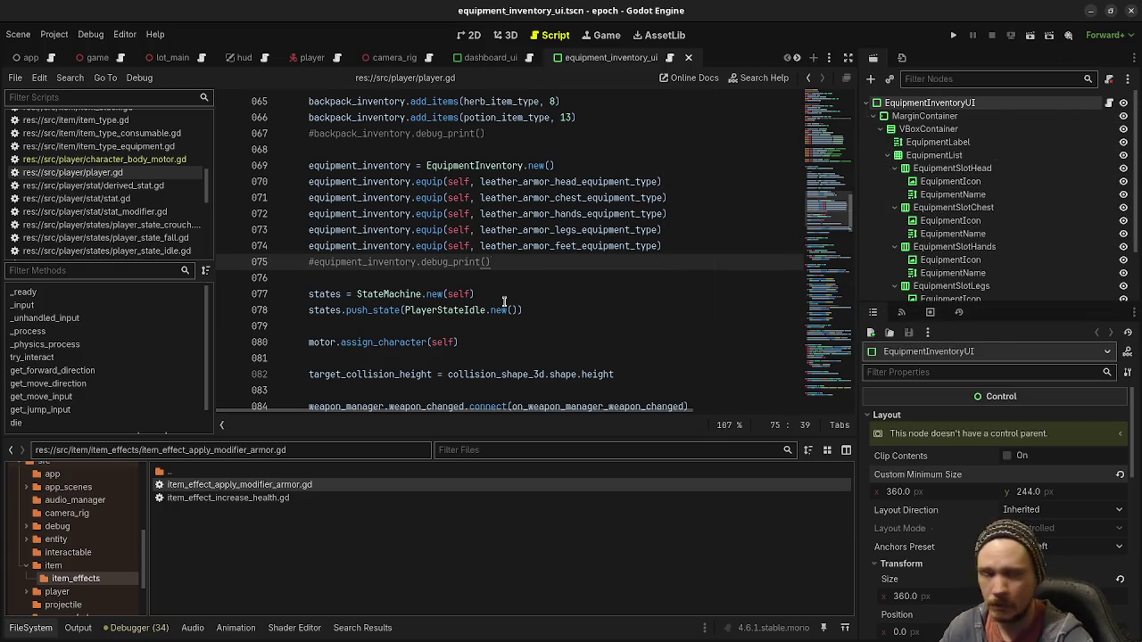
scroll(584, 338, down, 5)
scroll(583, 352, down, 7)
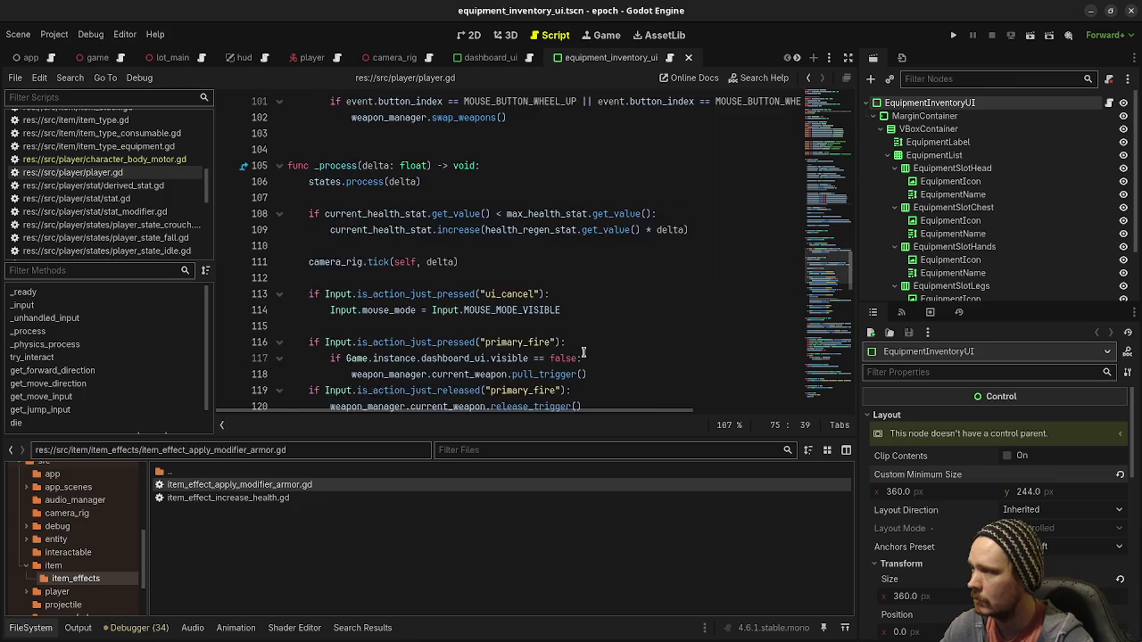
scroll(526, 314, up, 7)
scroll(516, 314, up, 9)
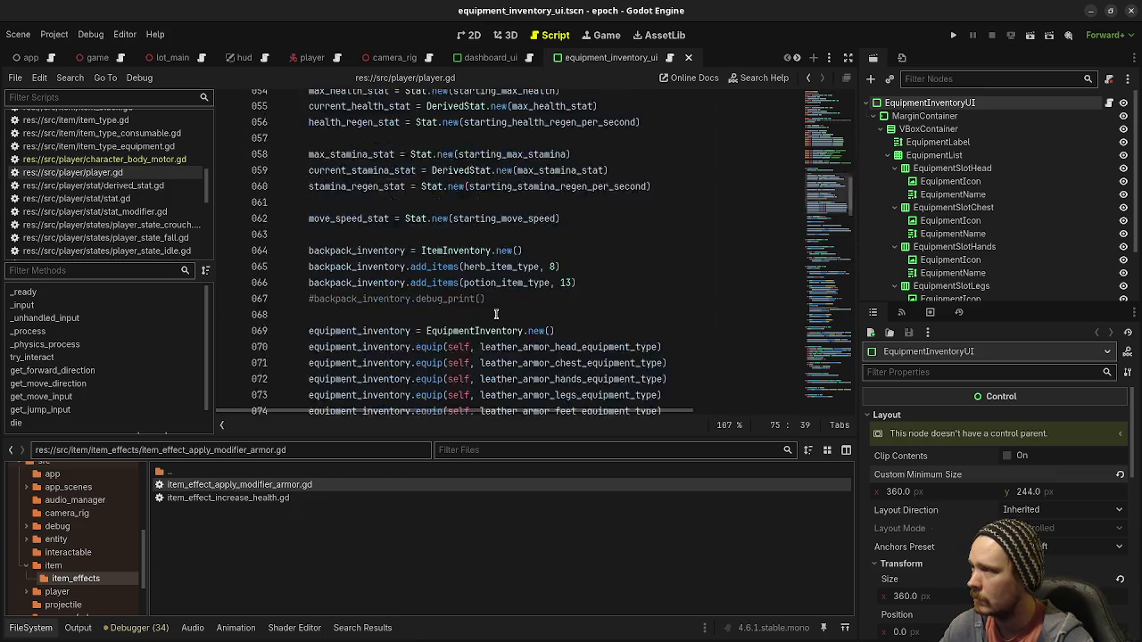
scroll(495, 327, down, 1)
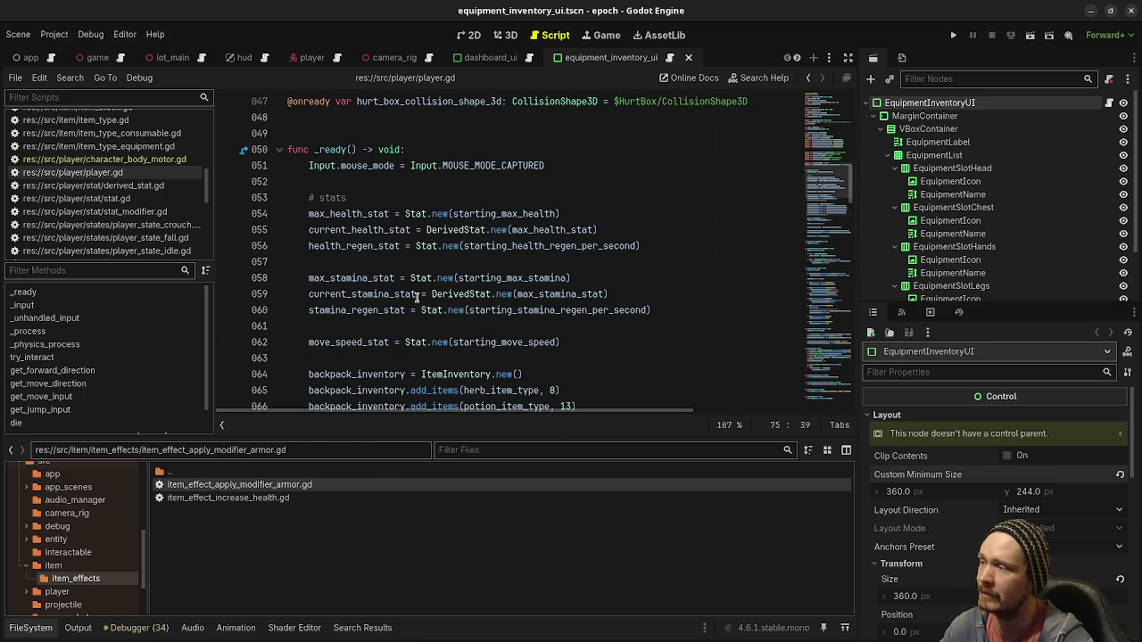
scroll(551, 311, down, 1)
click(624, 299)
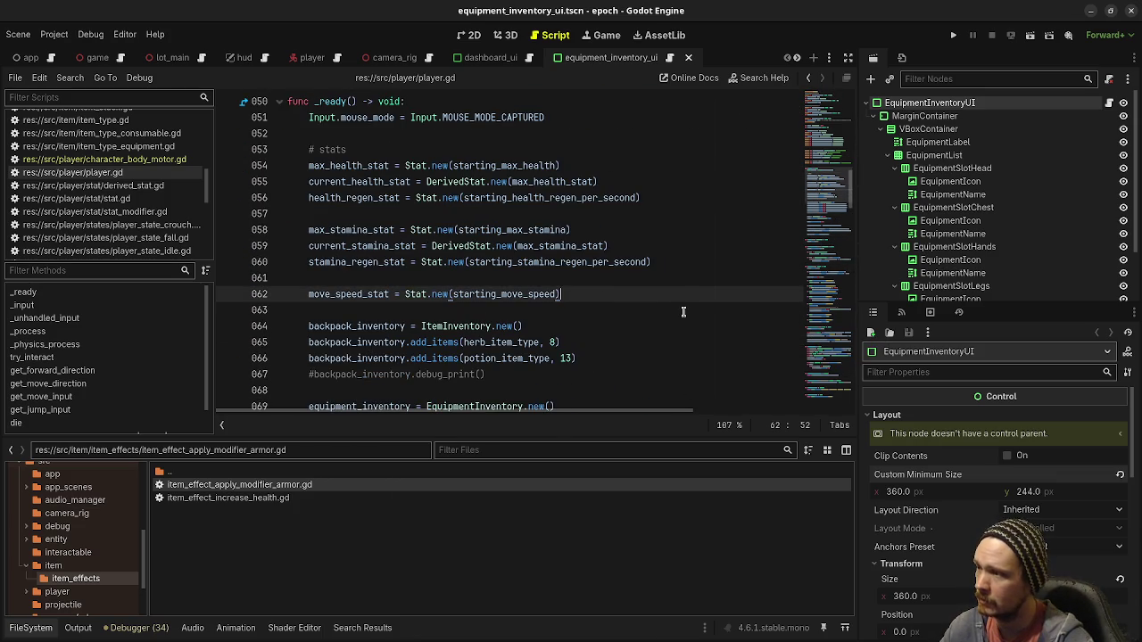
key(Return)
key(Return)
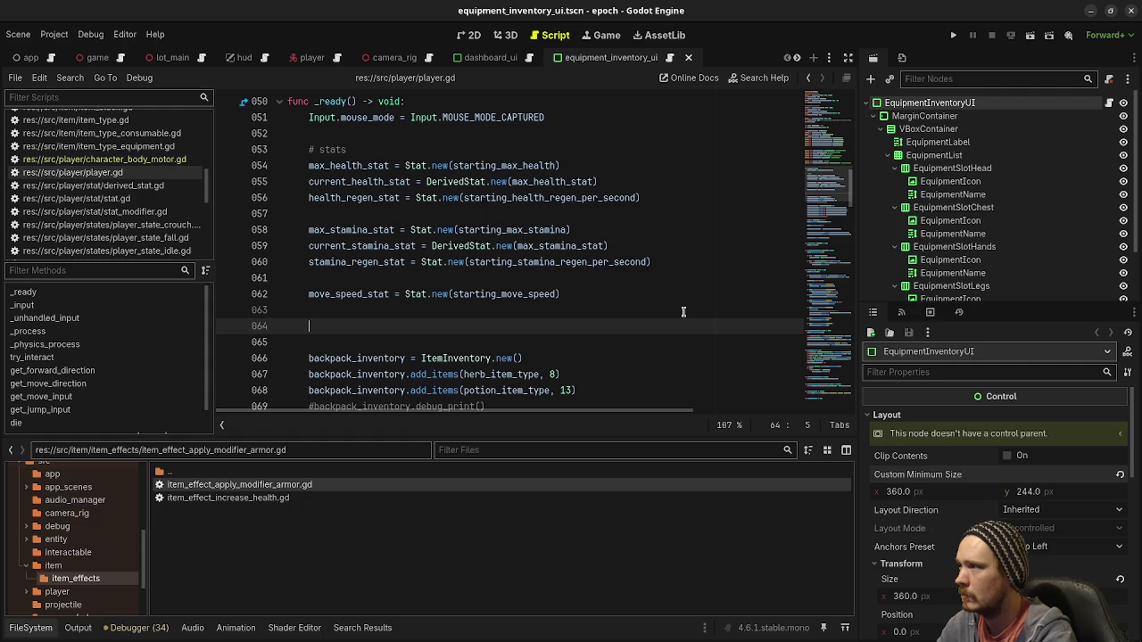
Add and trim blank lines after the move_speed_stat declaration, then bring up the player scene
scroll(683, 311, up, 10)
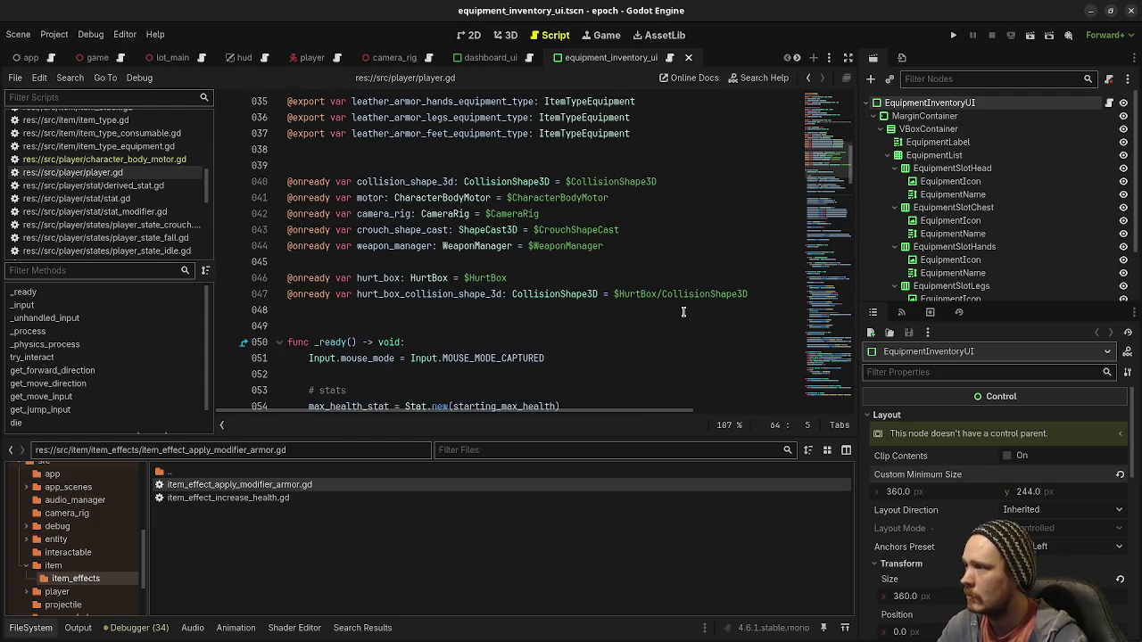
scroll(628, 306, up, 4)
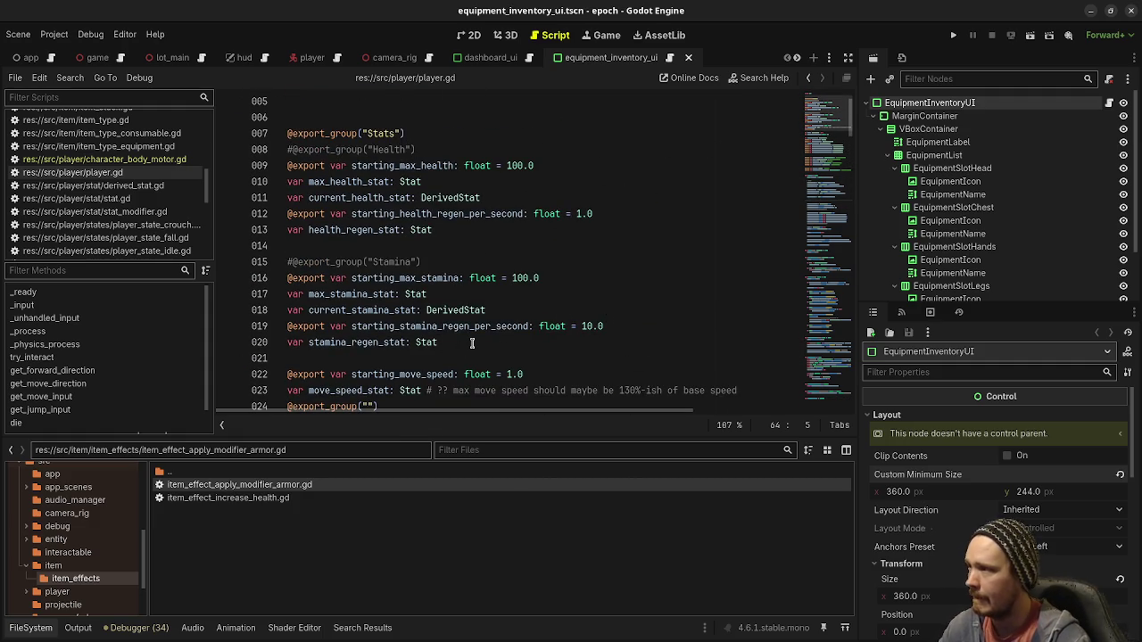
scroll(472, 343, down, 2)
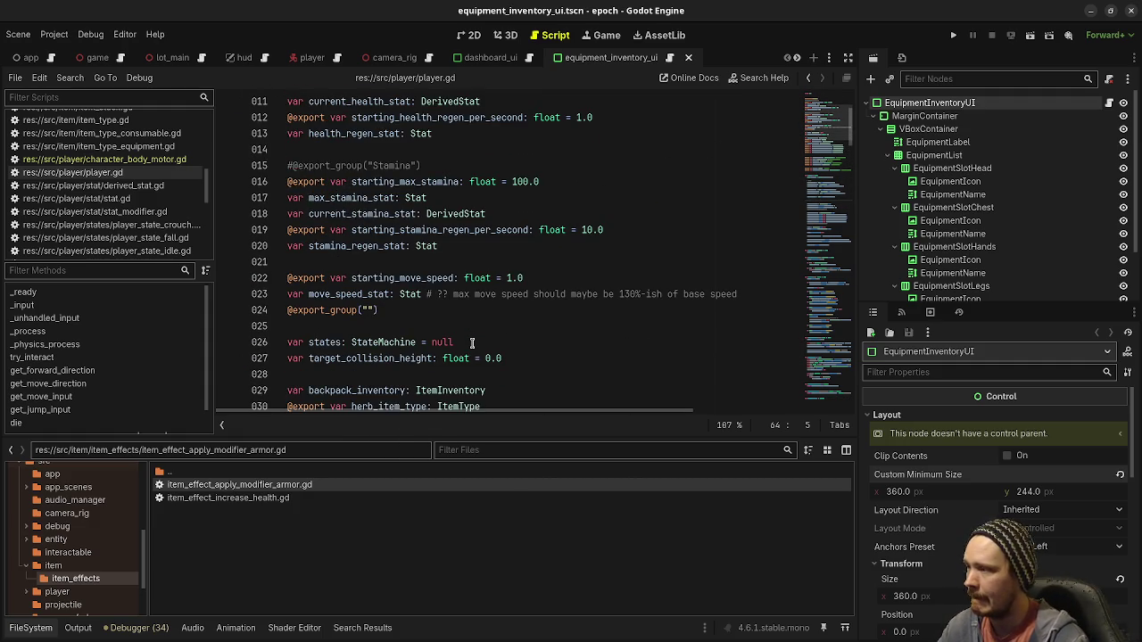
click(769, 294)
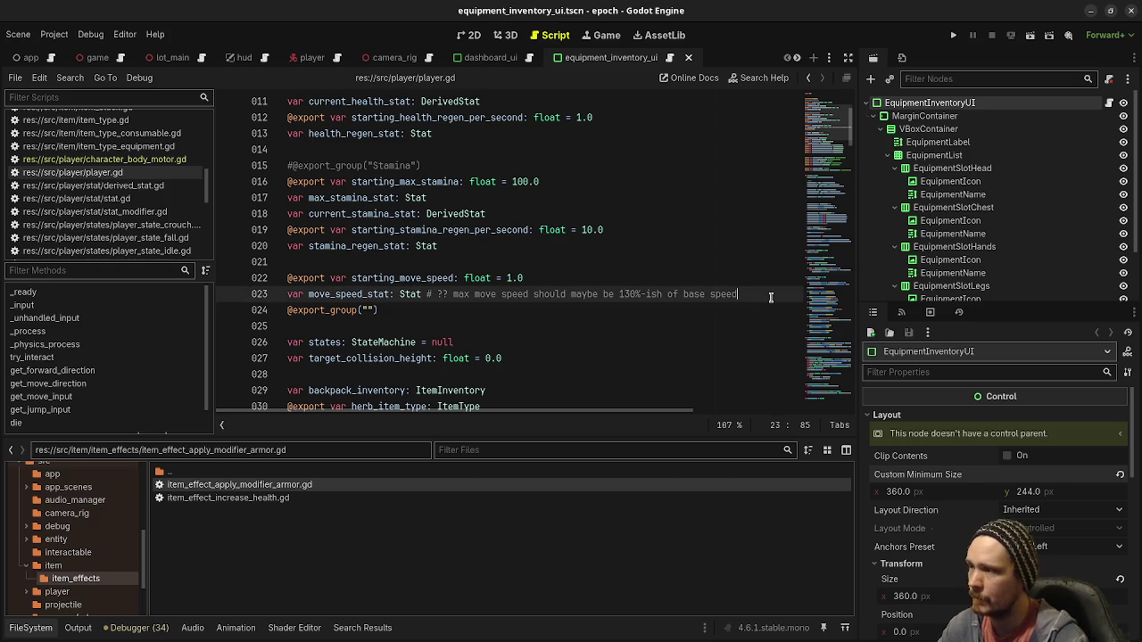
key(Return)
key(Return)
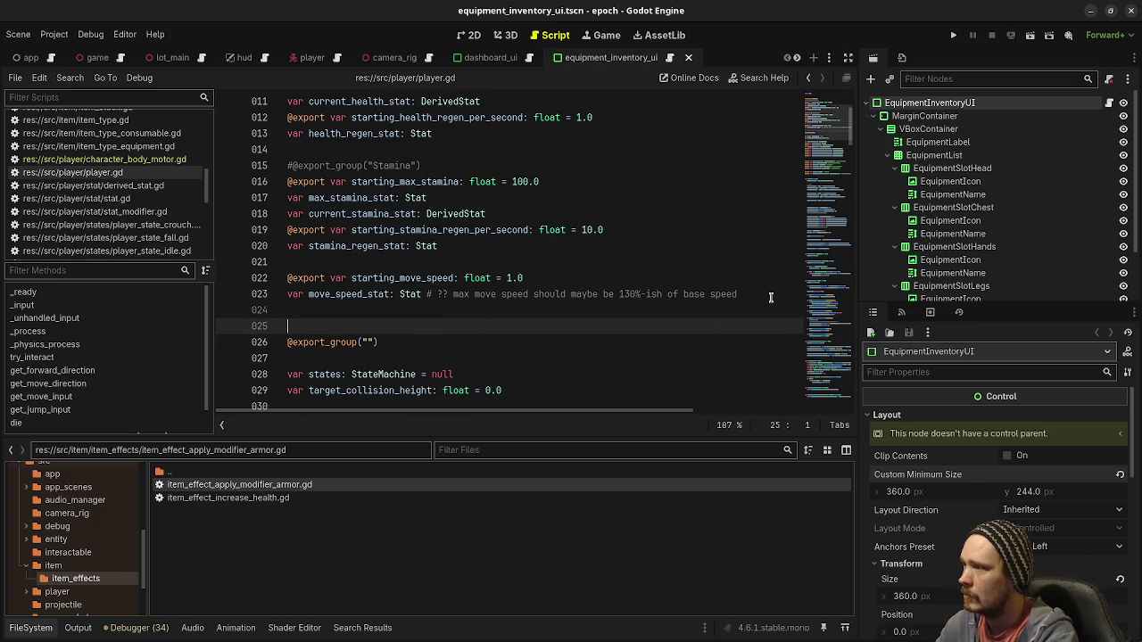
key(BackSpace)
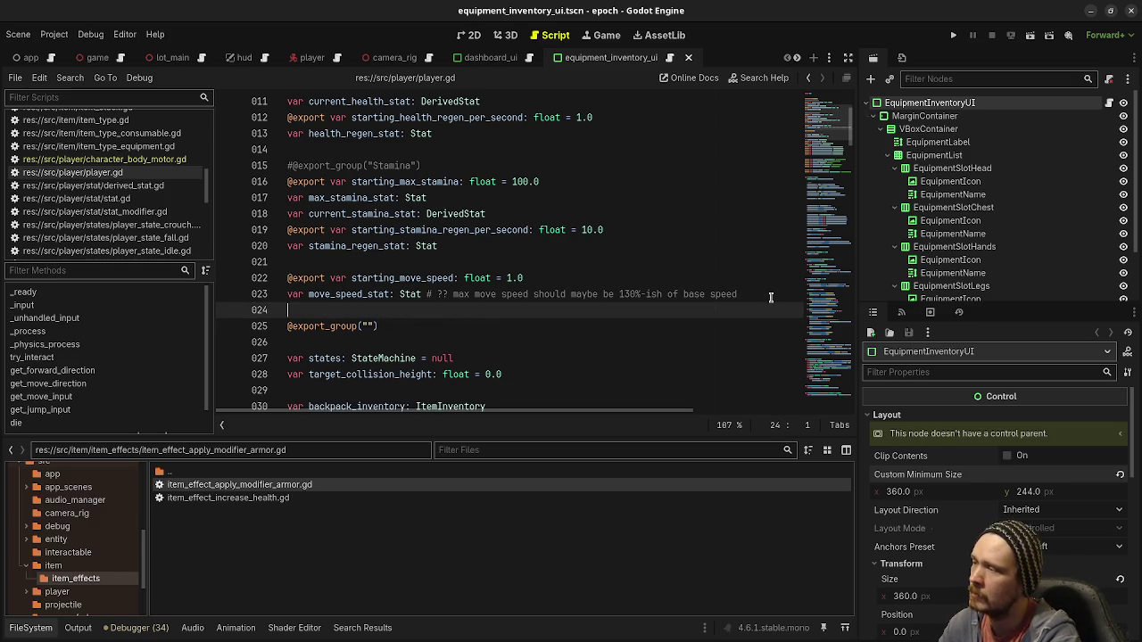
key(BackSpace)
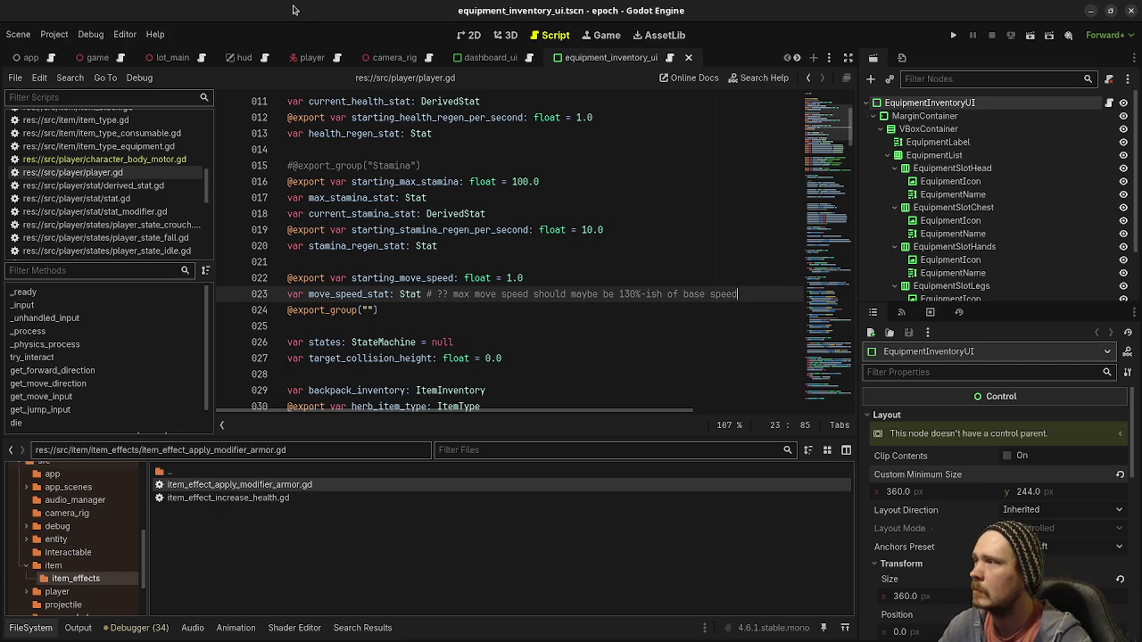
click(311, 57)
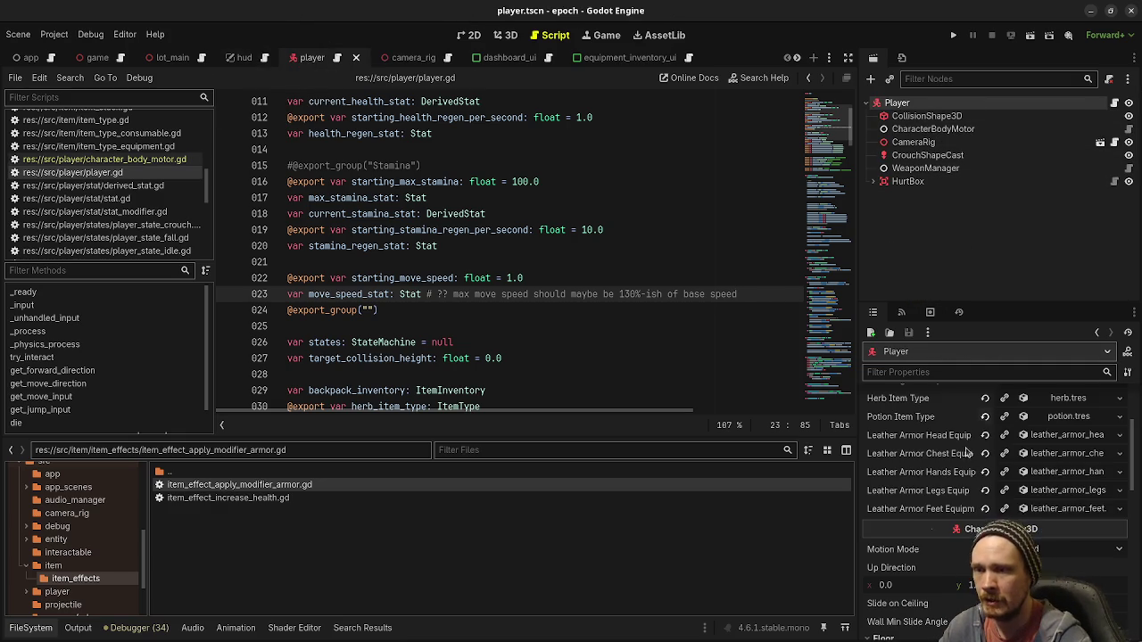
Leave a blank line 024 after move_speed_stat, before the empty export group
scroll(981, 428, up, 5)
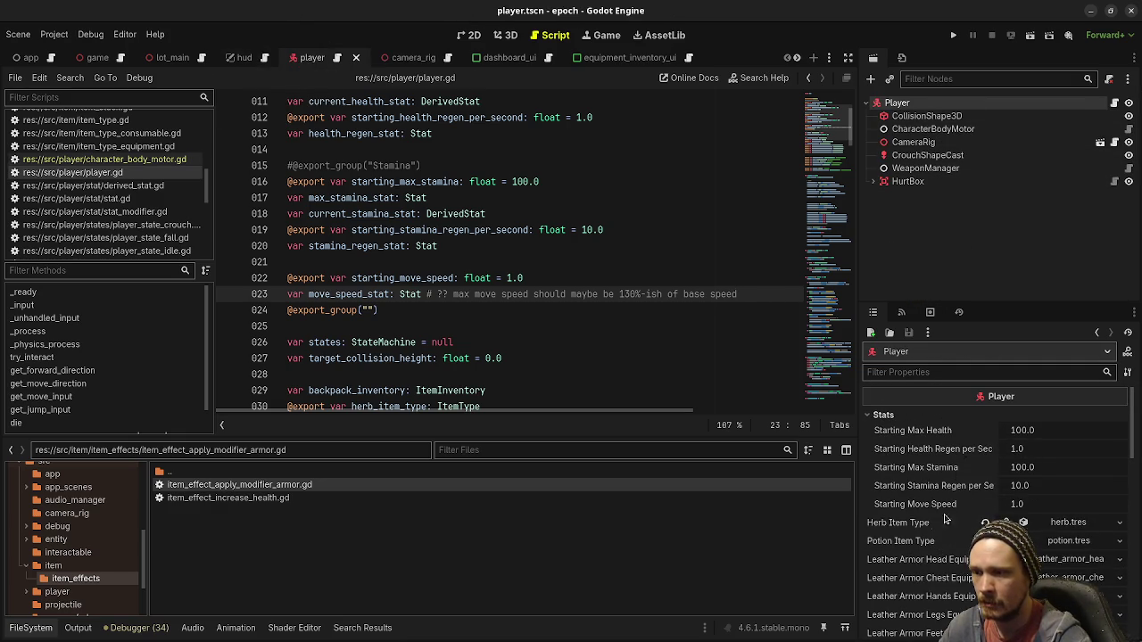
scroll(417, 294, up, 3)
scroll(418, 295, down, 2)
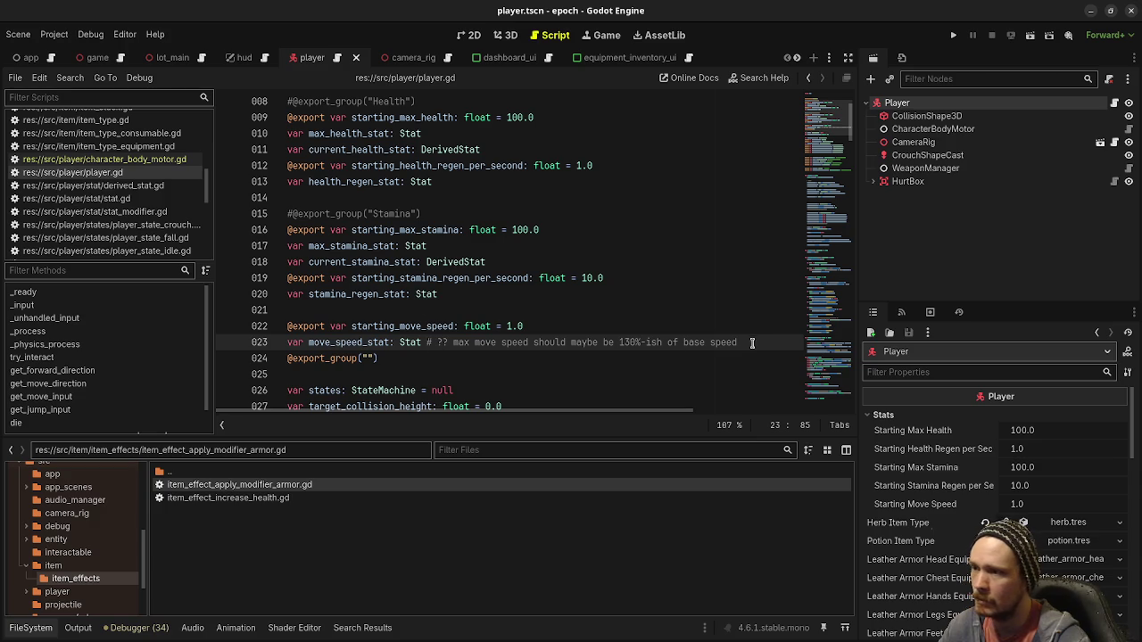
key(Return)
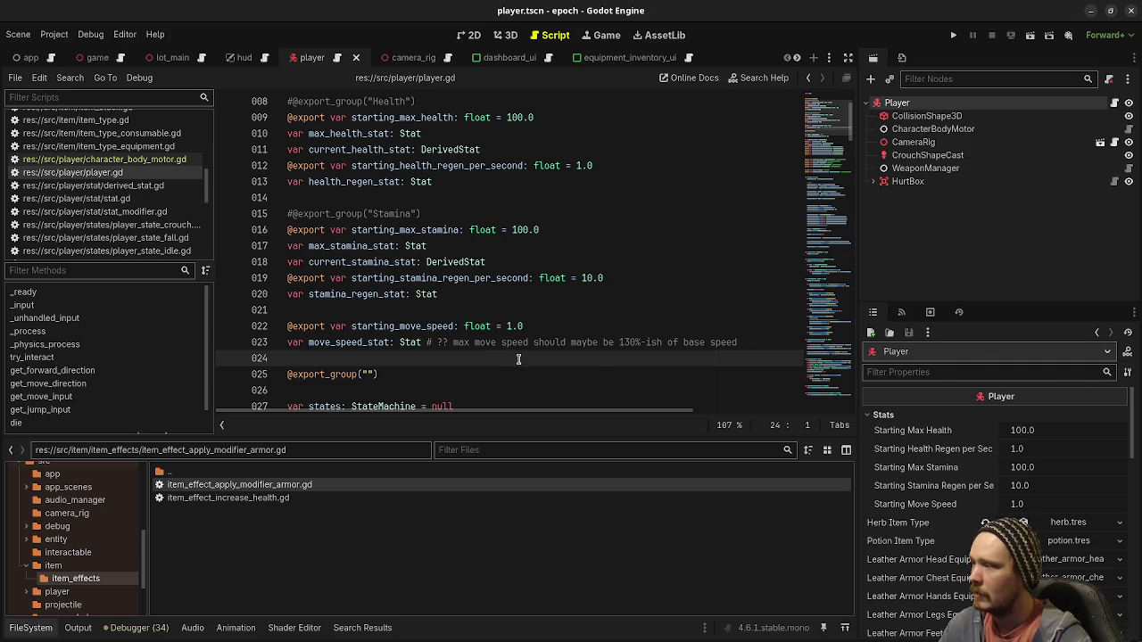
text(@expo)
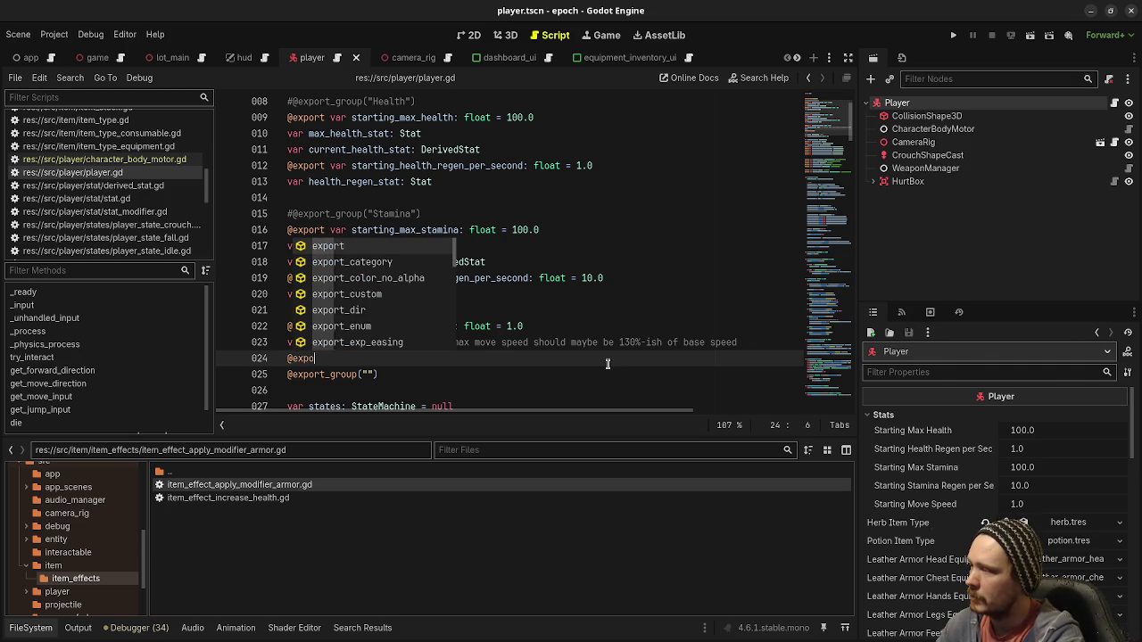
text(rt var starting_armor:)
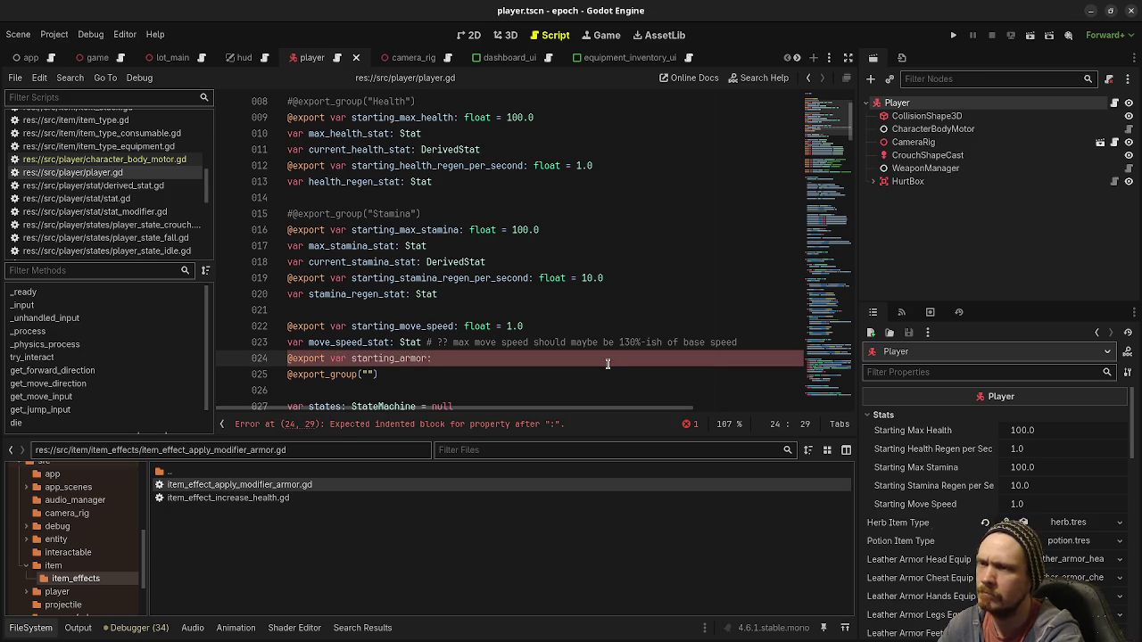
text(float = 0.0)
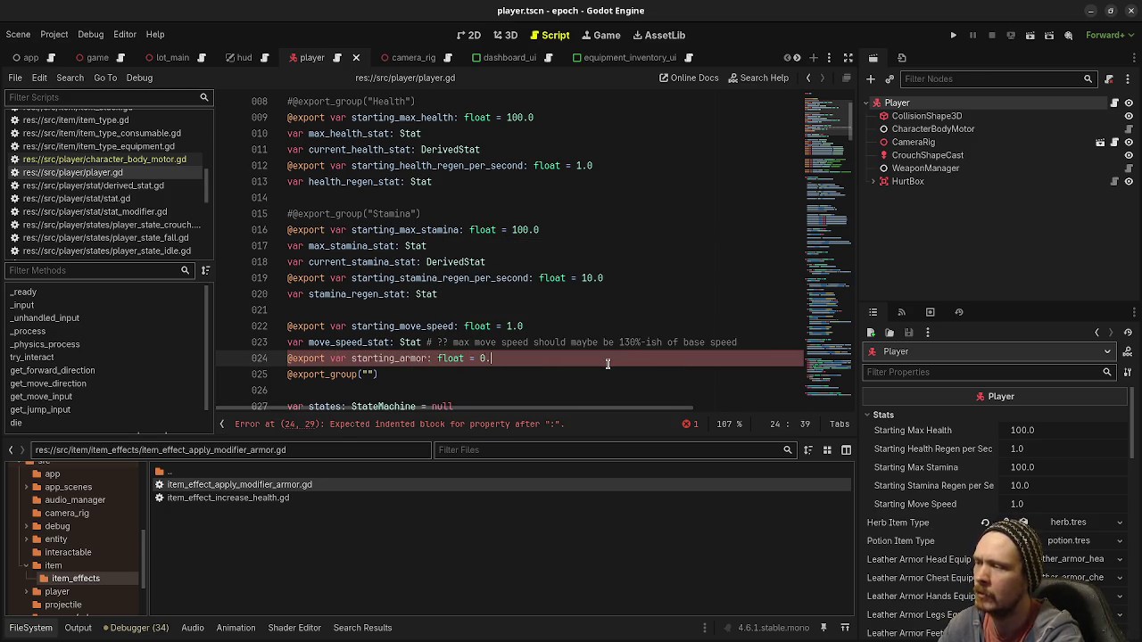
key(Return)
text(v)
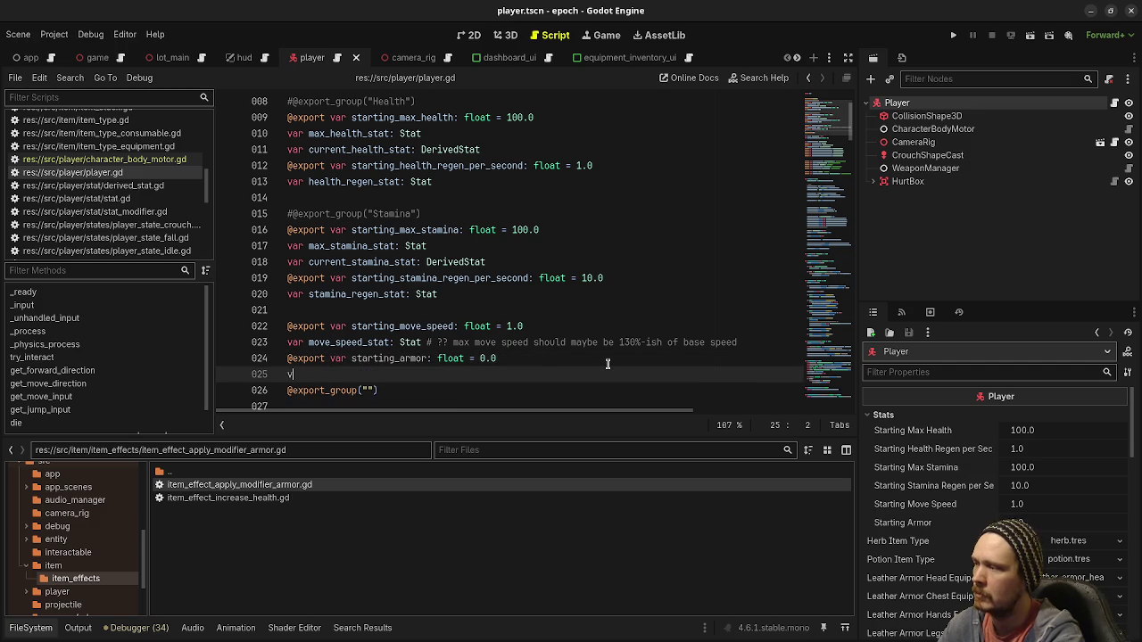
text(ar armor_stat:)
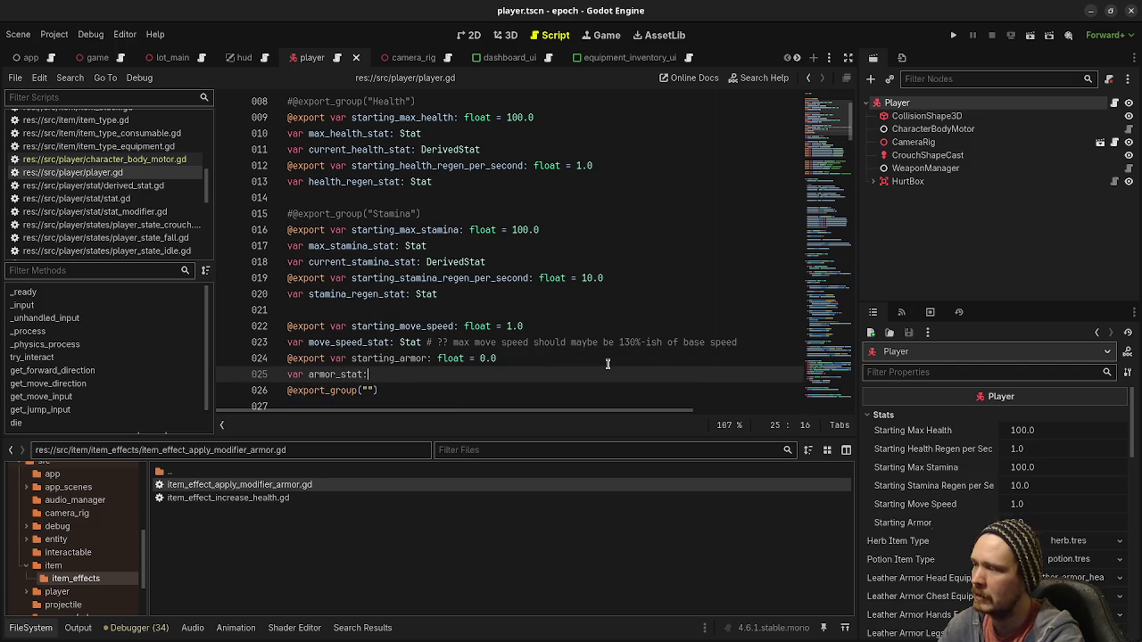
text( Stat)
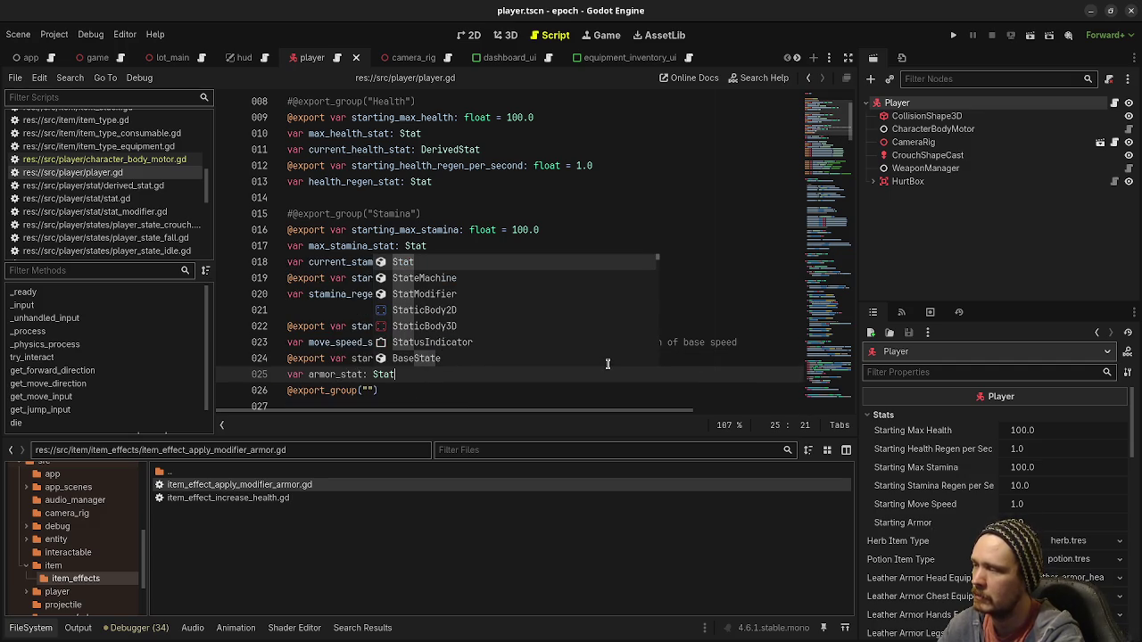
On line 66 in _ready, write 'armor_stat = Stat.new(starting_armor_stat)' and save
scroll(607, 364, down, 5)
click(425, 290)
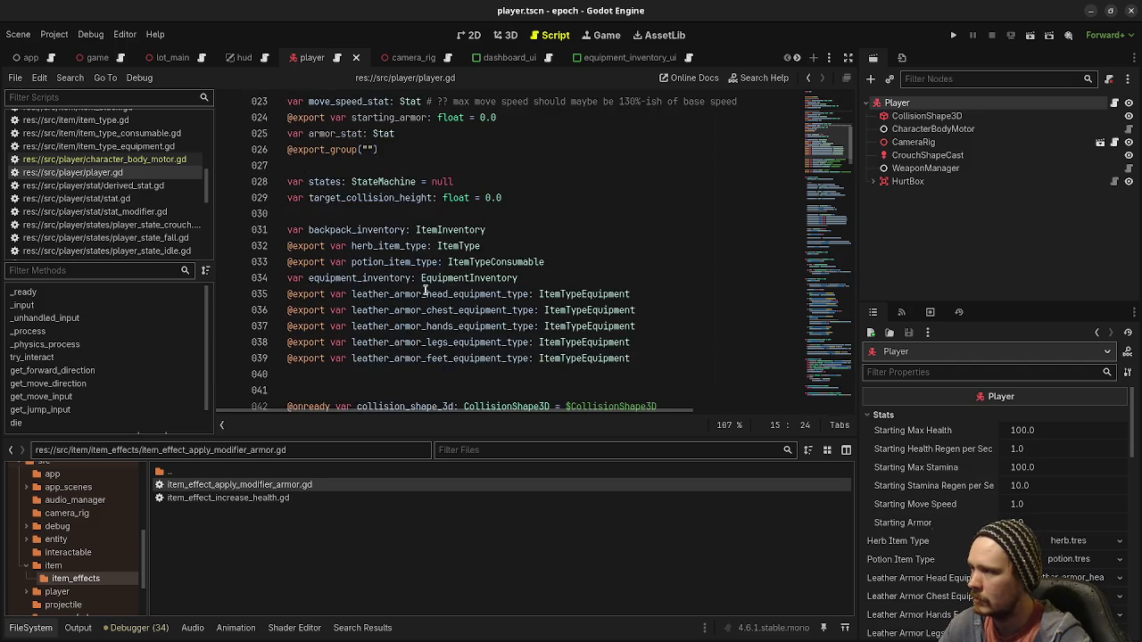
scroll(428, 304, down, 9)
click(446, 362)
key(Up)
key(Up)
key(Down)
key(Down)
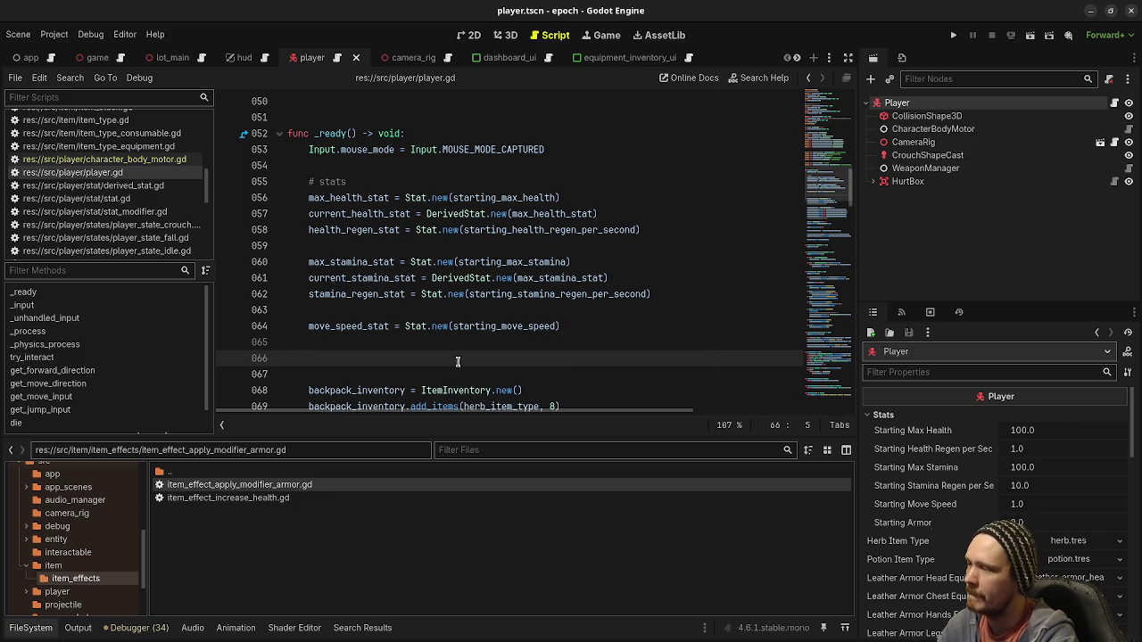
text(armor_stat.)
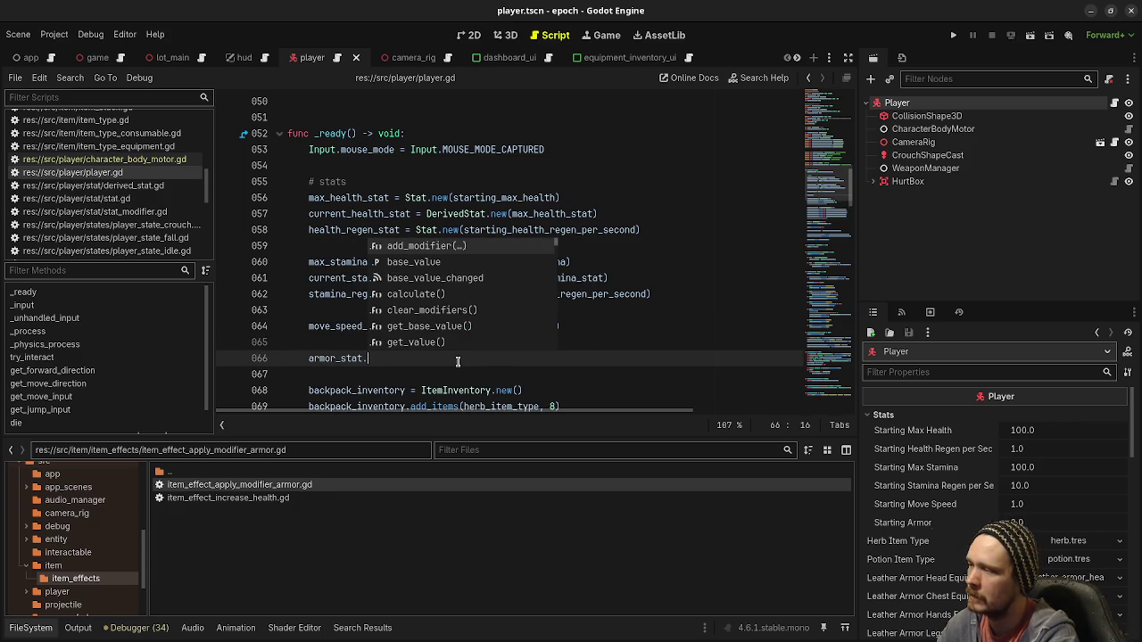
key(BackSpace)
key(BackSpace)
text(= )
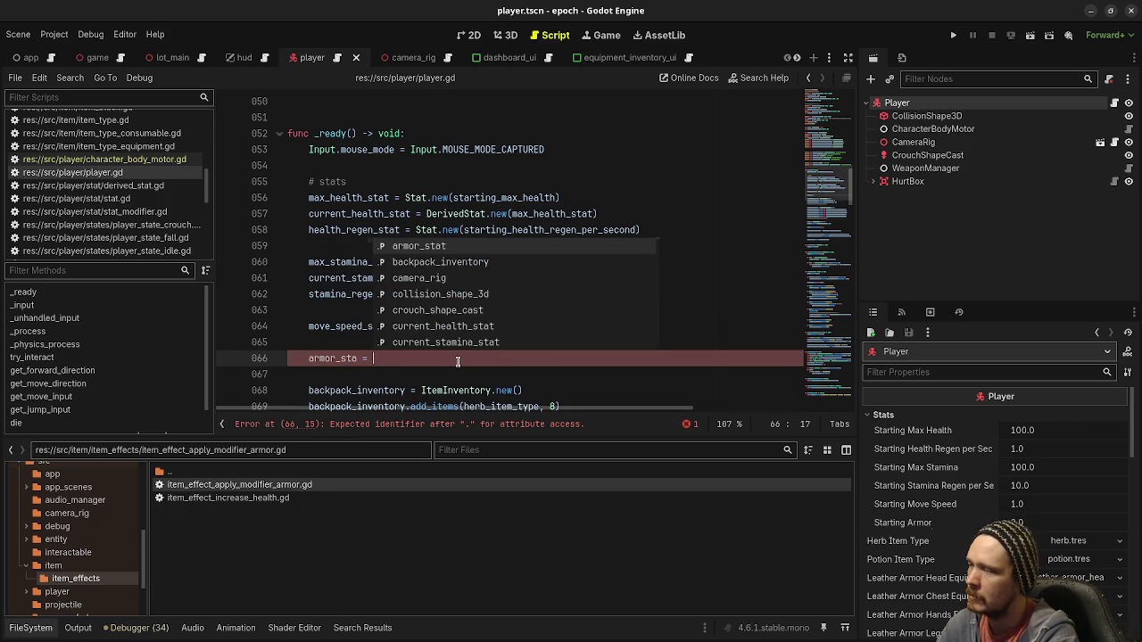
text(Stat.new(starting)
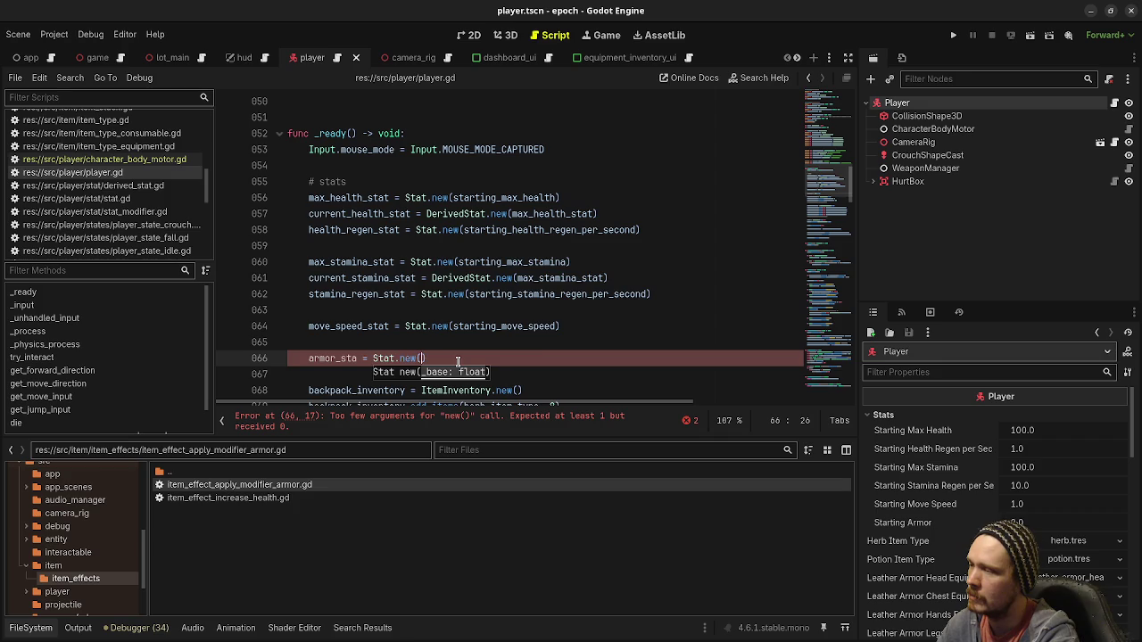
text(_arm)
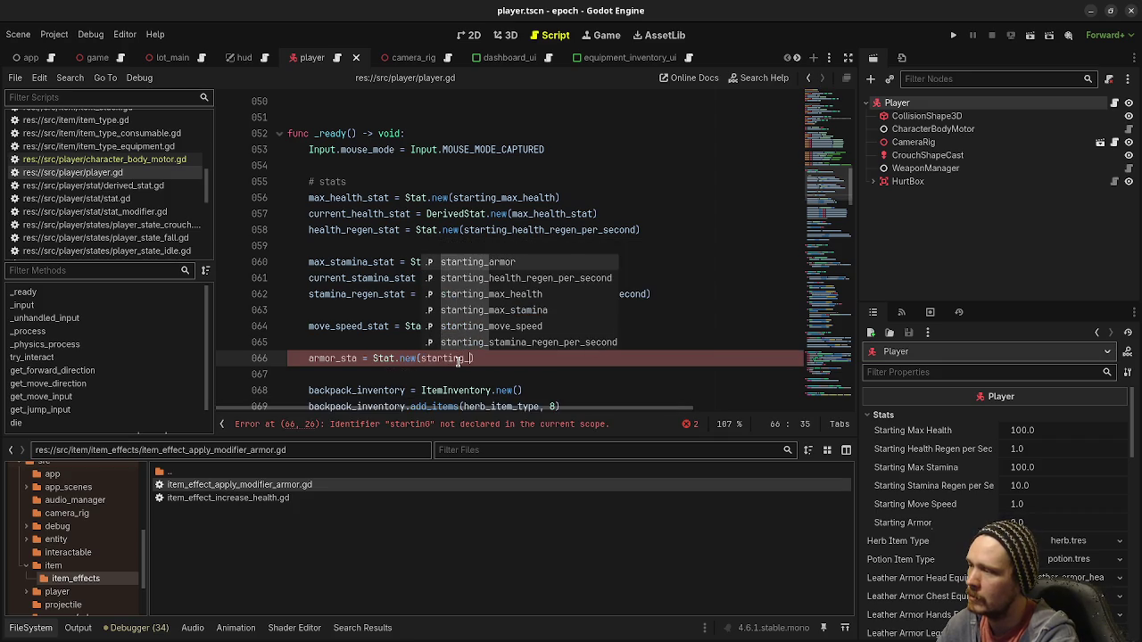
text(or_stat))
key(ctrl+s)
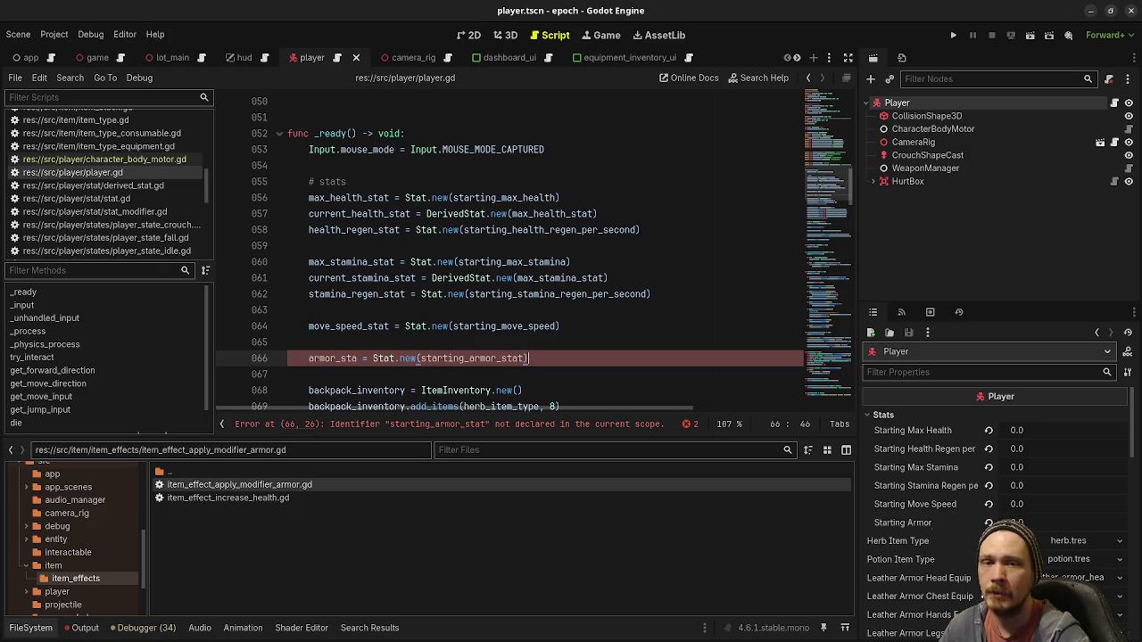
key(alt+Tab)
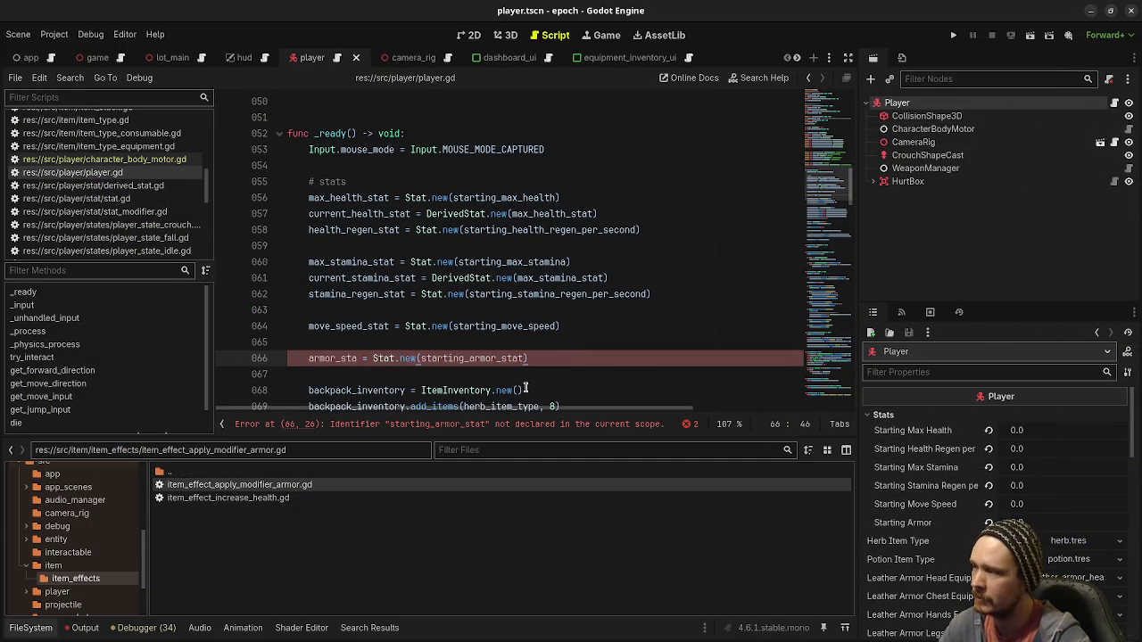
Fix the armor_sta typo and delete the extra '_stat' so it reads Stat.new(starting_armor)
click(356, 358)
text(tat = Stat.new)
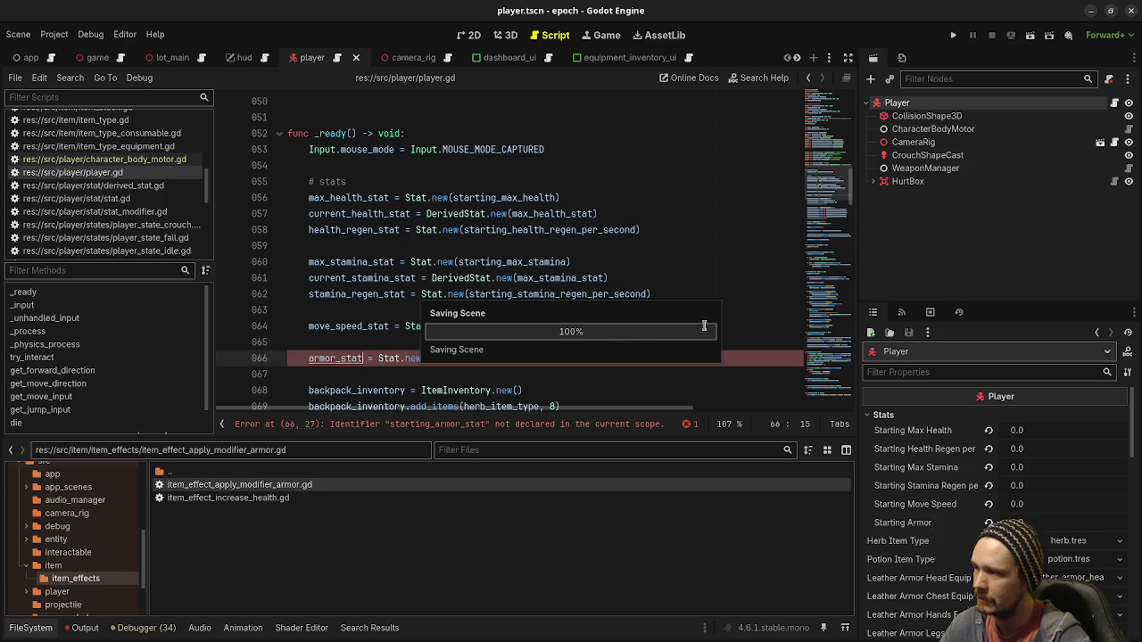
click(475, 325)
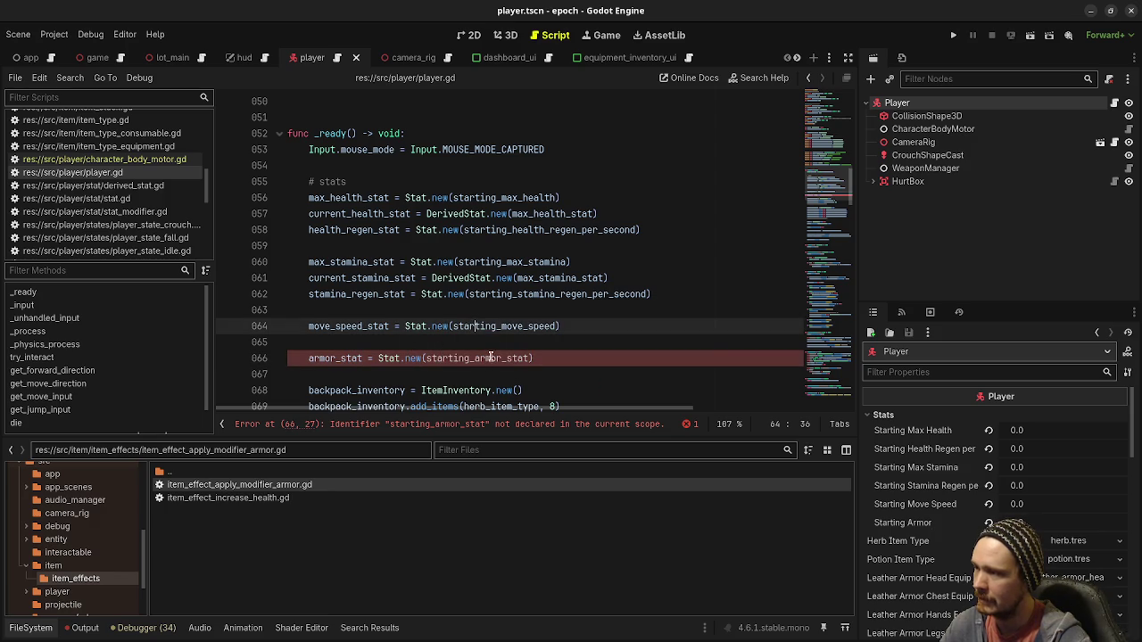
scroll(487, 303, up, 3)
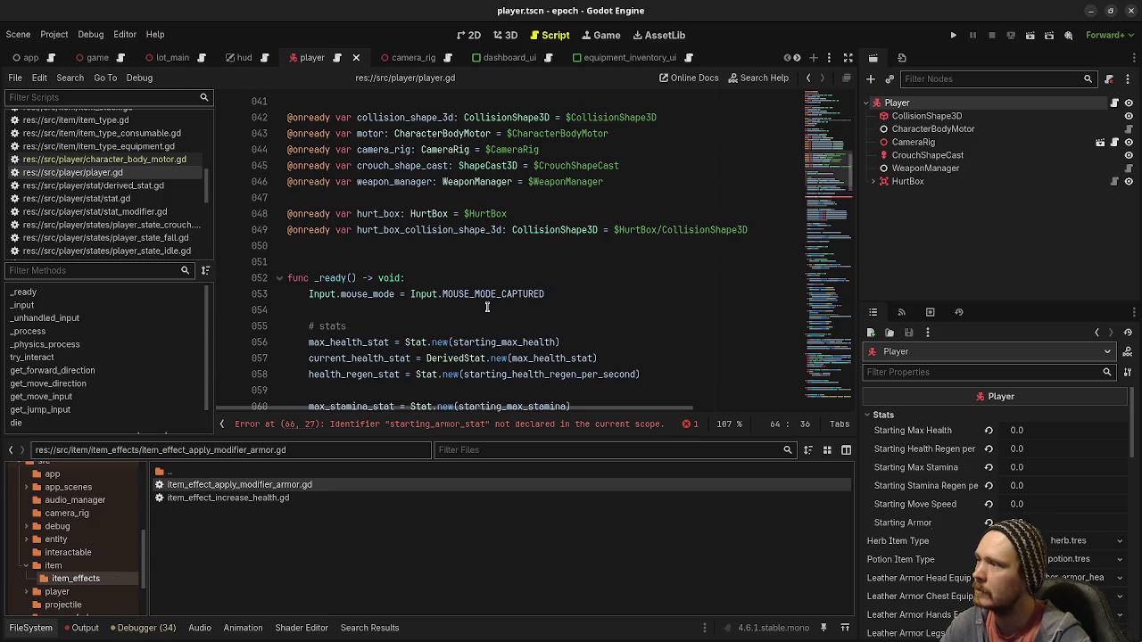
scroll(487, 307, up, 4)
scroll(490, 310, up, 4)
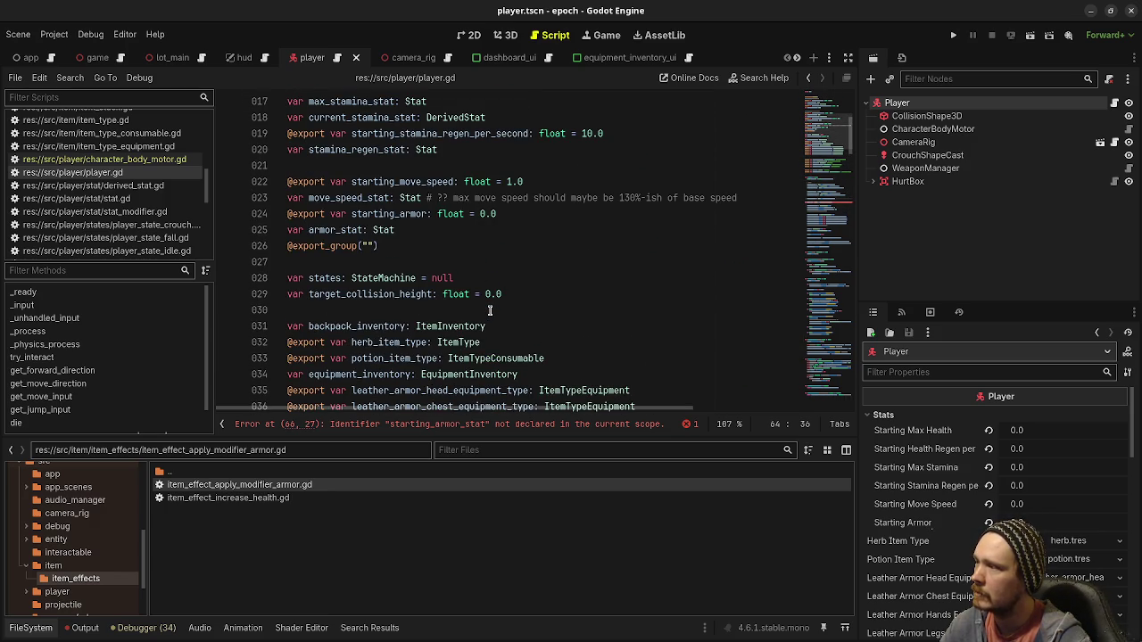
click(427, 213)
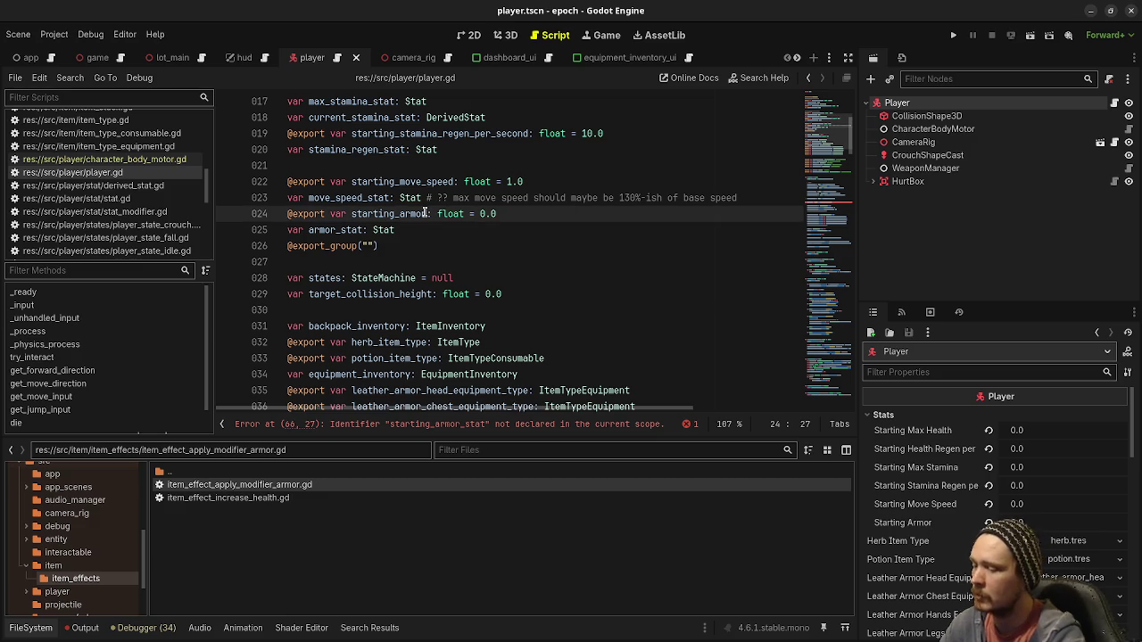
text(_stat)
key(ctrl+z)
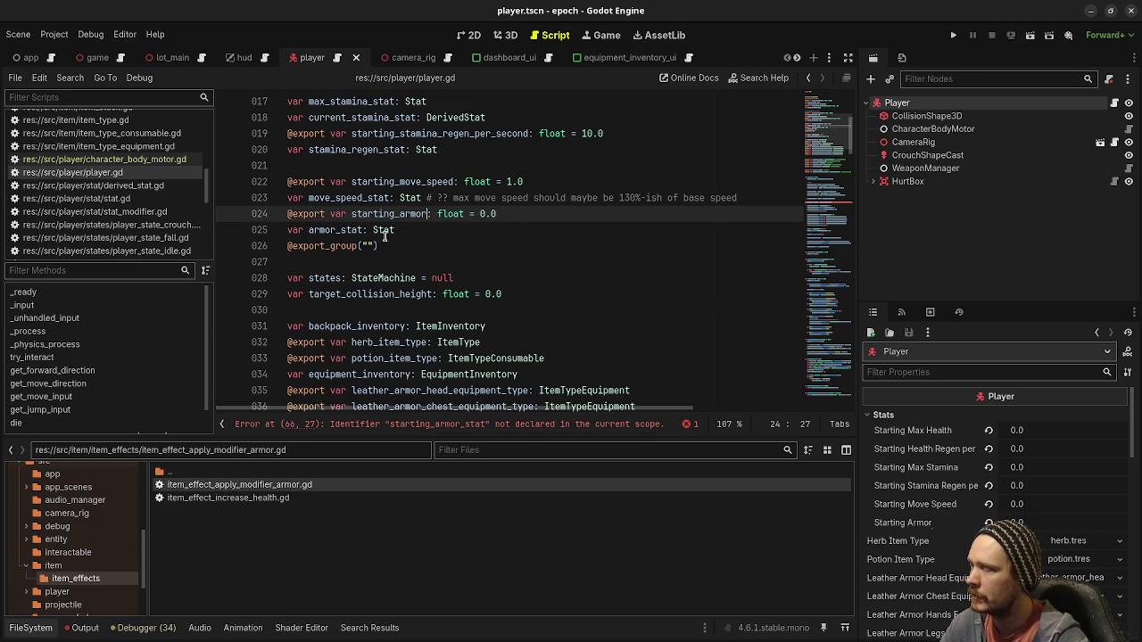
scroll(498, 316, down, 10)
drag(502, 262, 528, 262)
key(BackSpace)
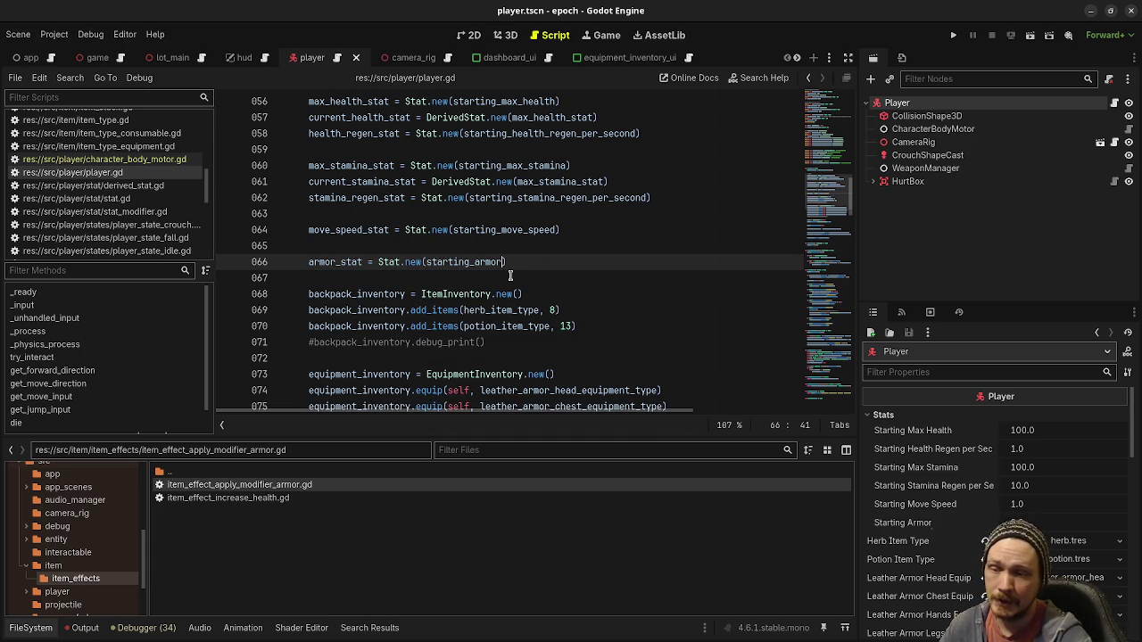
scroll(510, 276, down, 20)
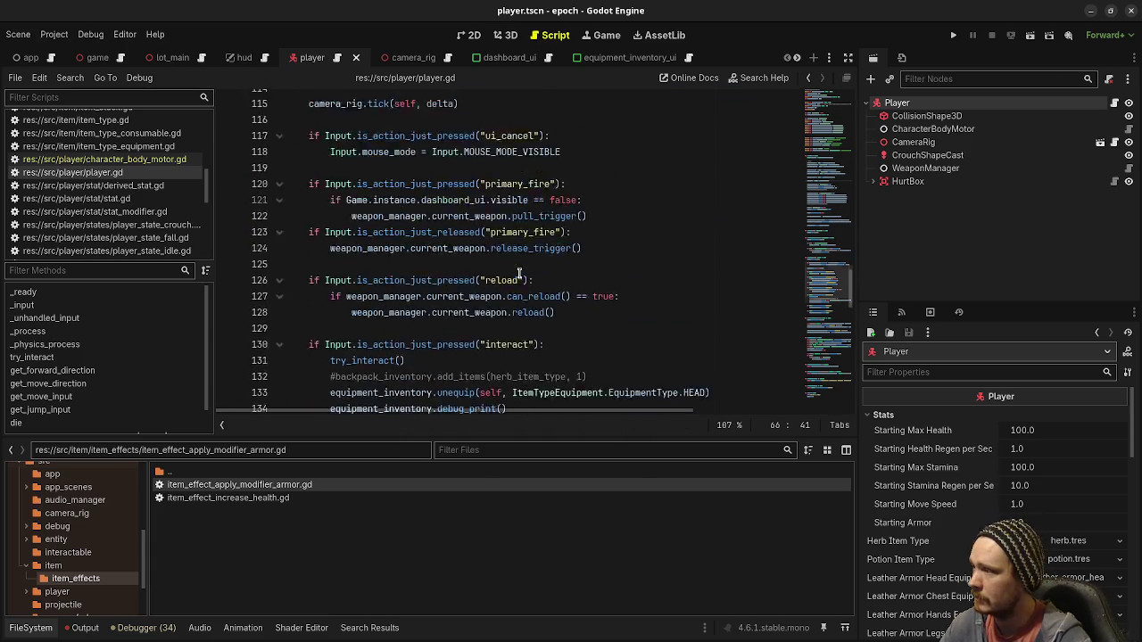
In on_hurt_box_hit, begin 'var final_damage: float = hit_info.damage * (100 * ('
drag(829, 310, 830, 385)
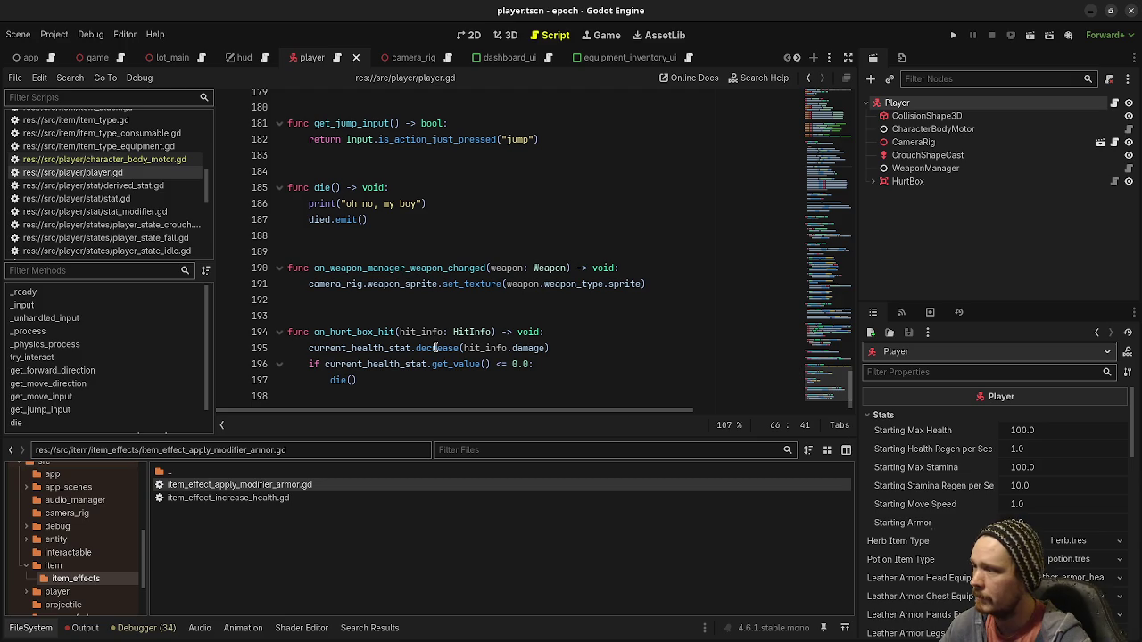
double_click(364, 332)
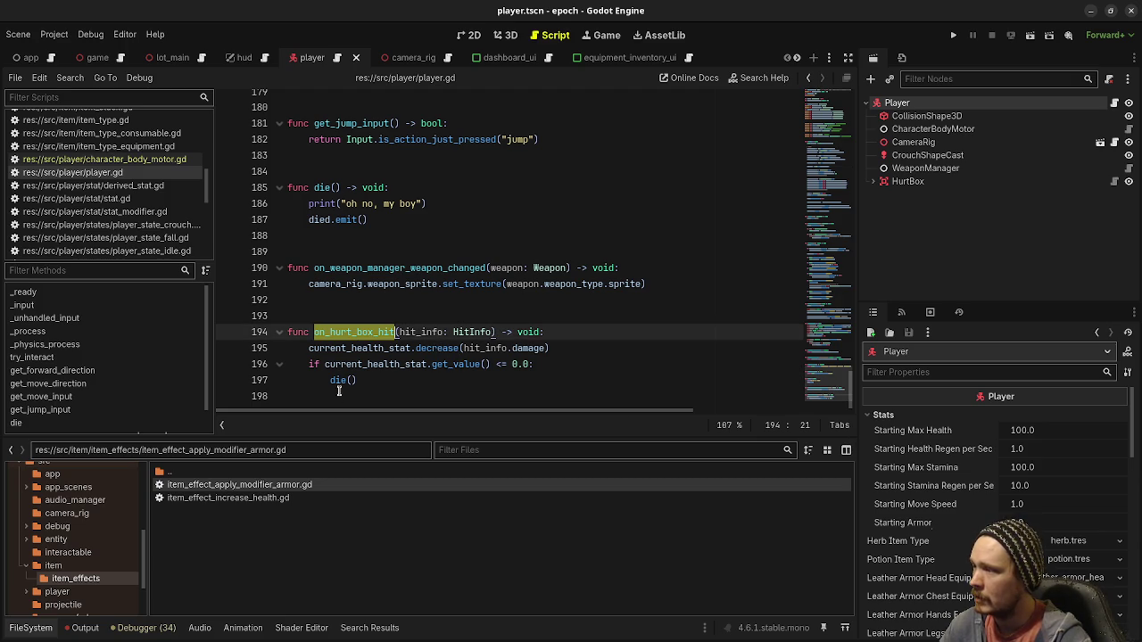
click(547, 335)
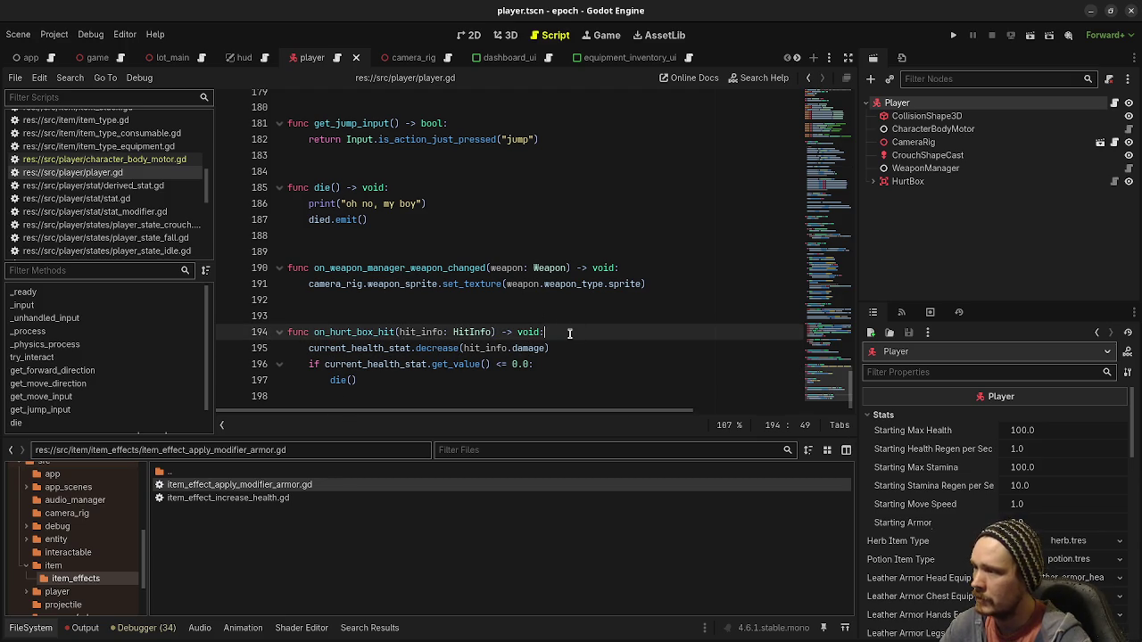
key(Return)
text(var final)
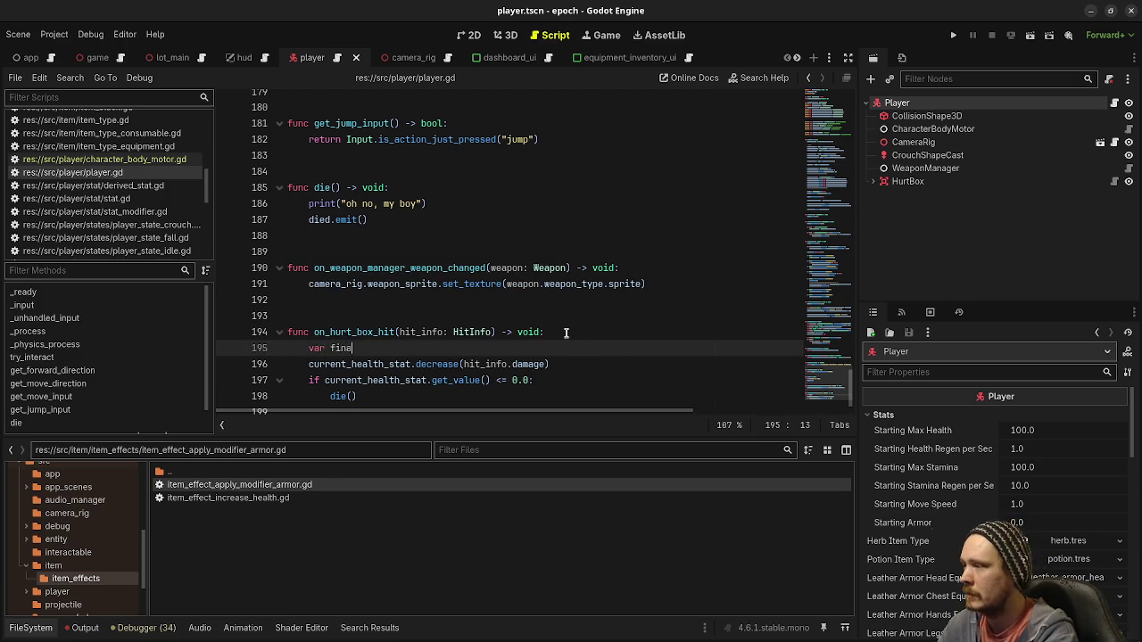
key(BackSpace)
text(_damage: )
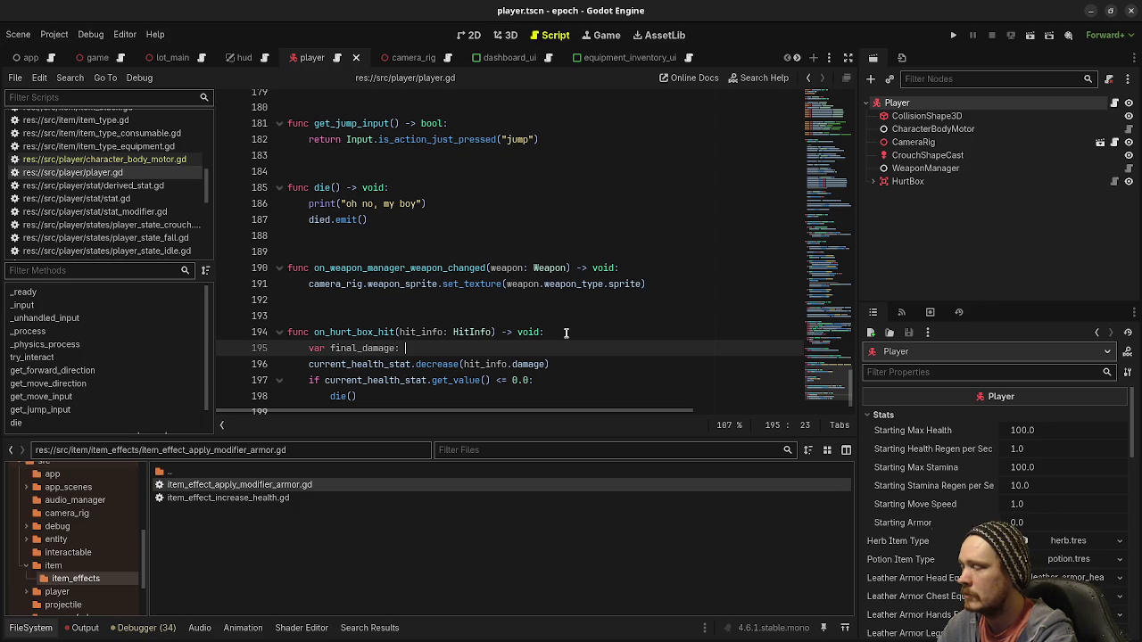
text(float = )
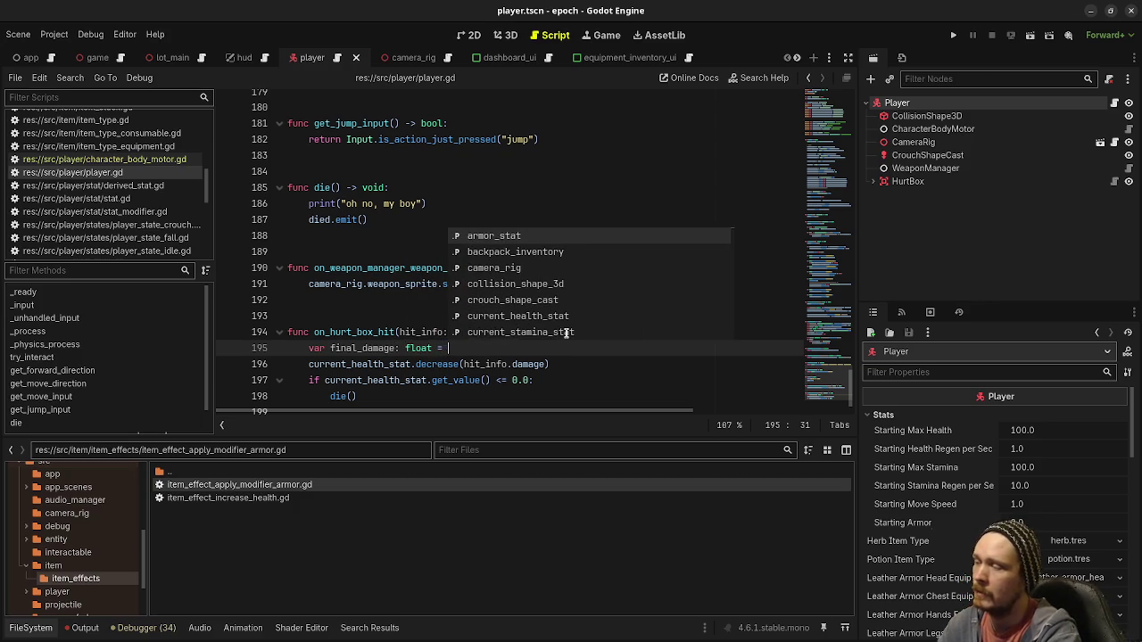
text(hit_info.)
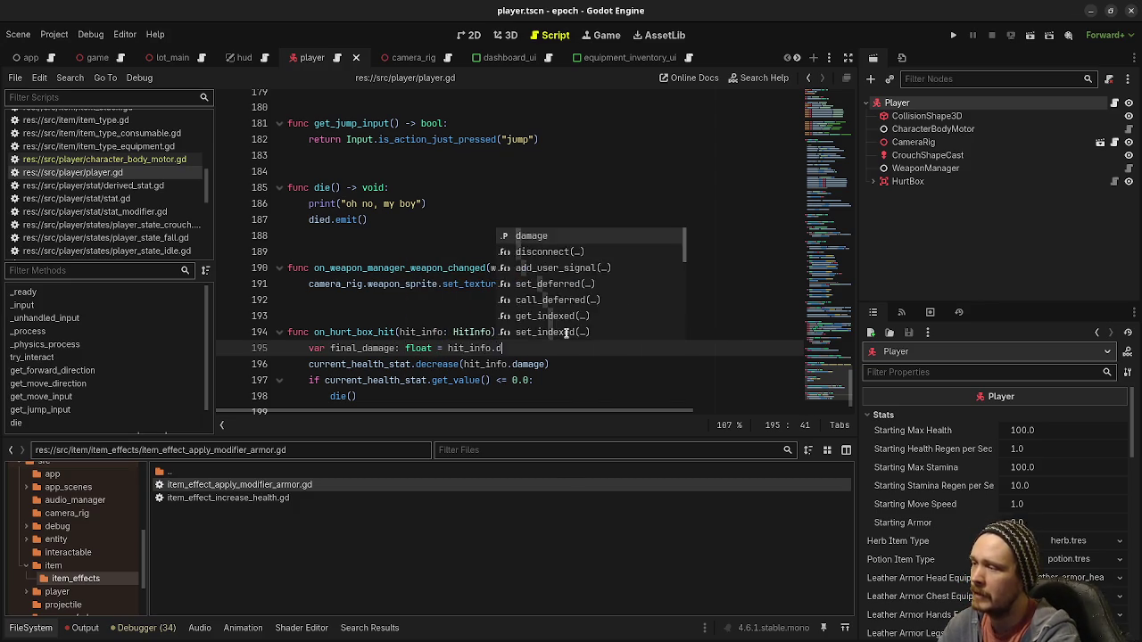
text(d)
key(Return)
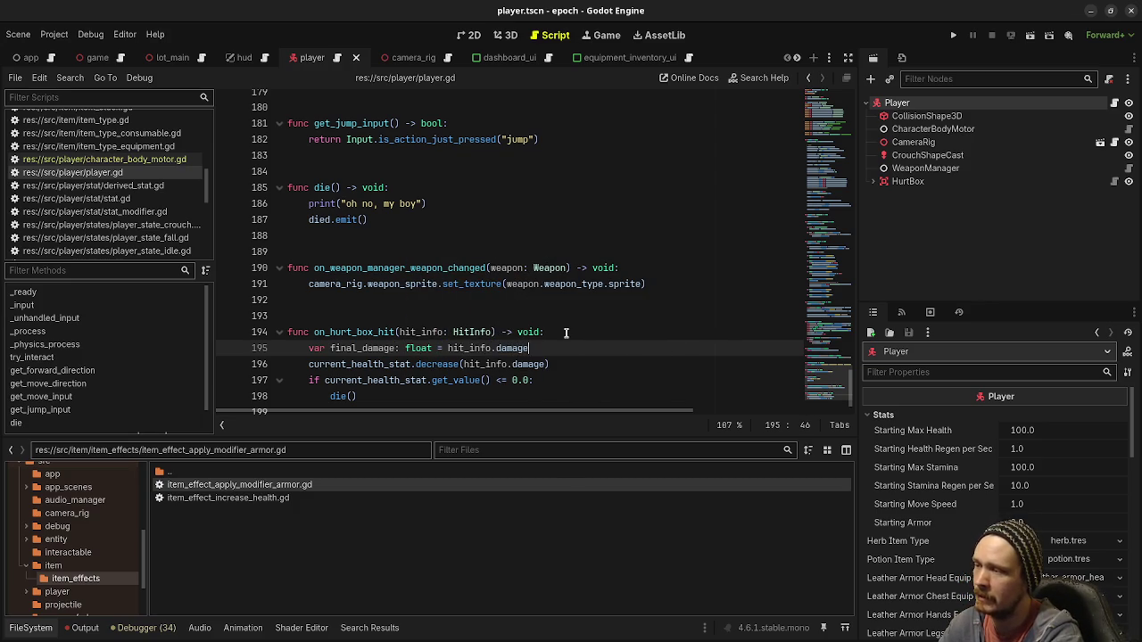
text(* (1)
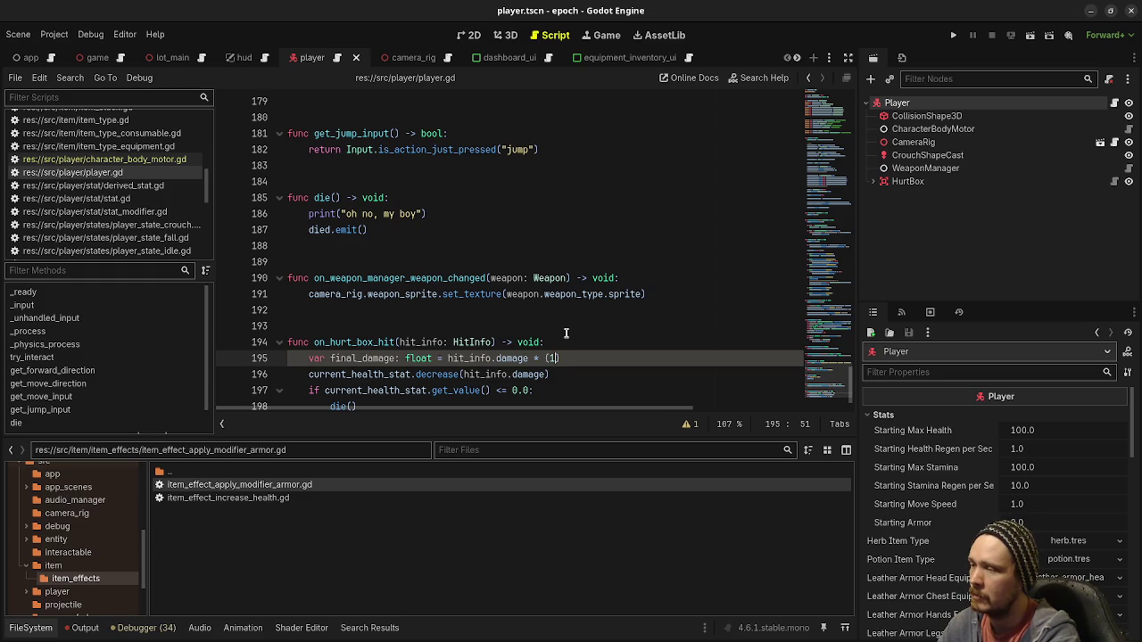
text(00 )
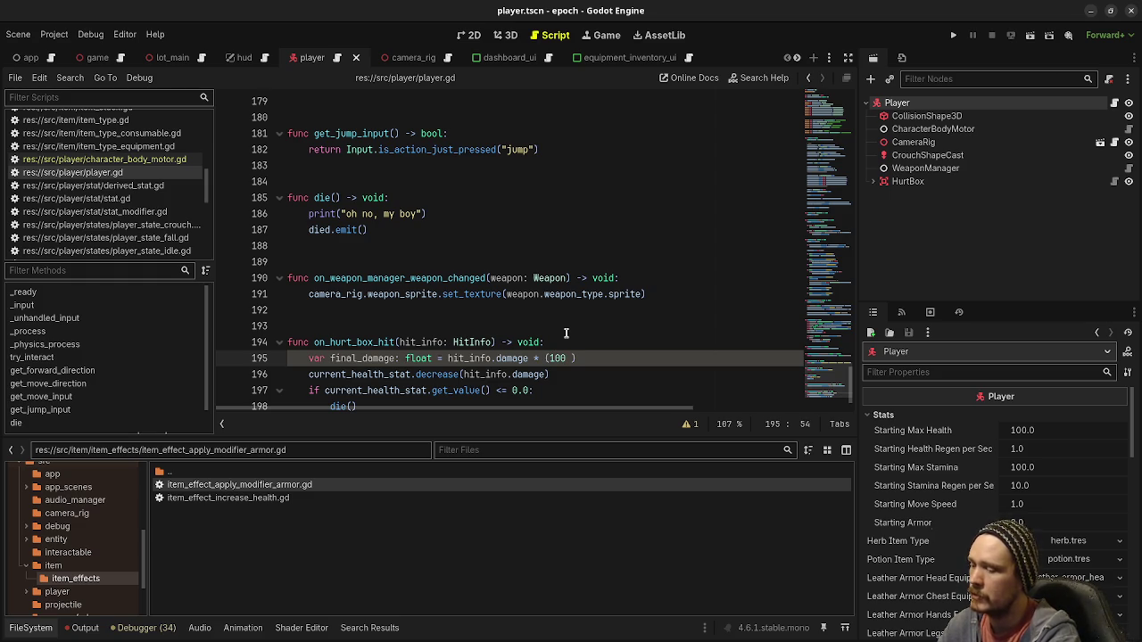
text(* ()
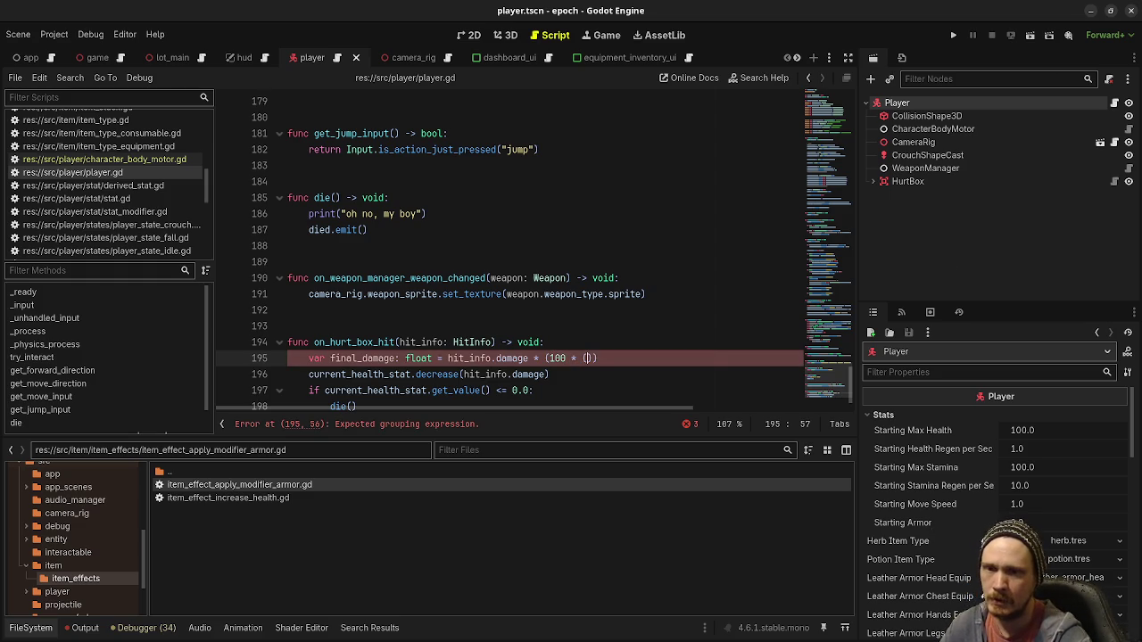
key(alt+Tab)
key(alt+Tab)
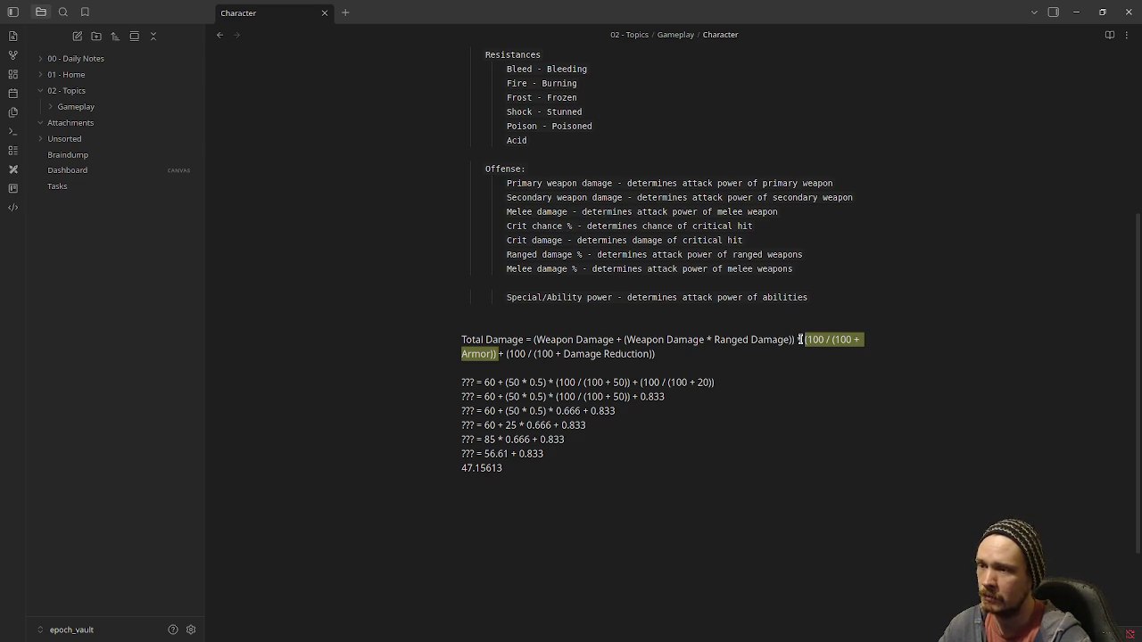
Review the Total Damage formula, then minimize Obsidian and VS Code to return to Godot
drag(800, 340, 698, 340)
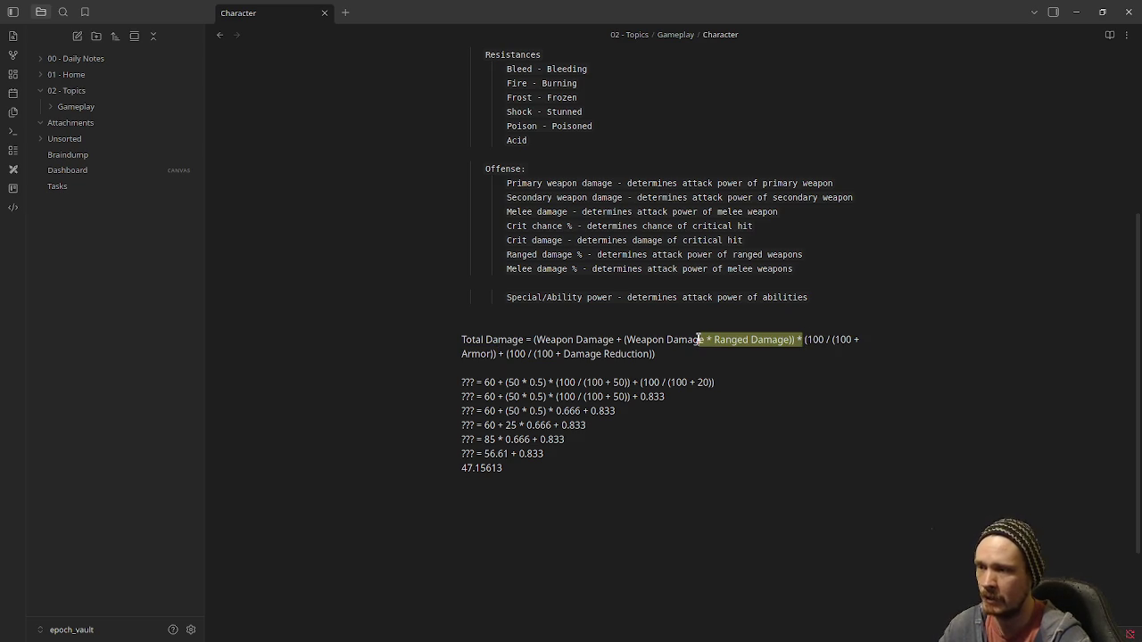
click(836, 345)
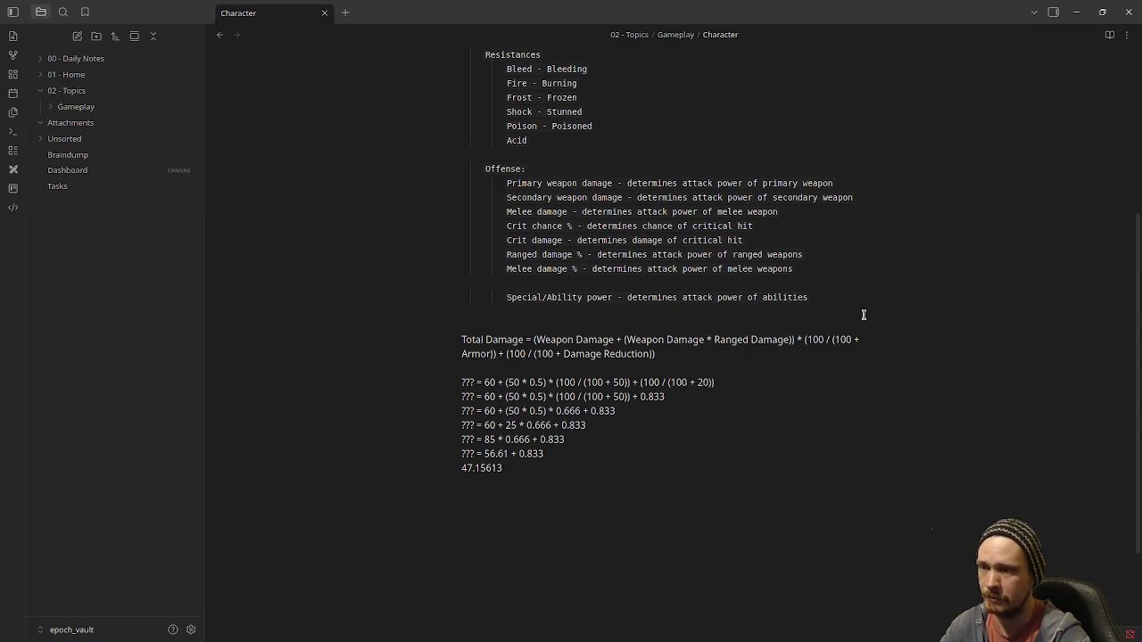
click(1074, 11)
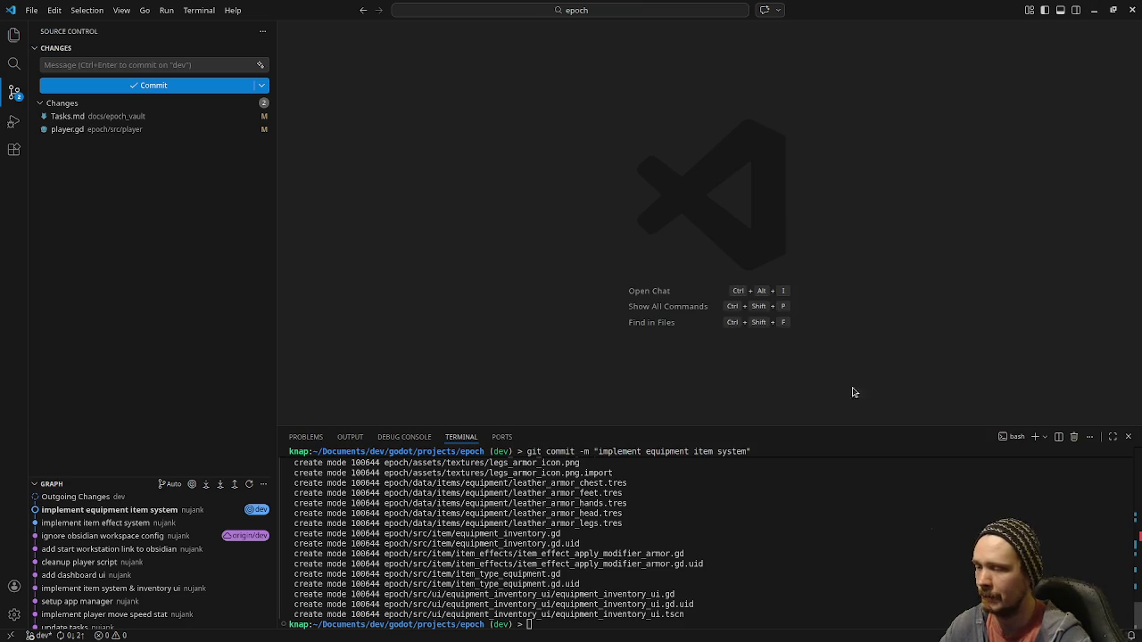
click(1094, 10)
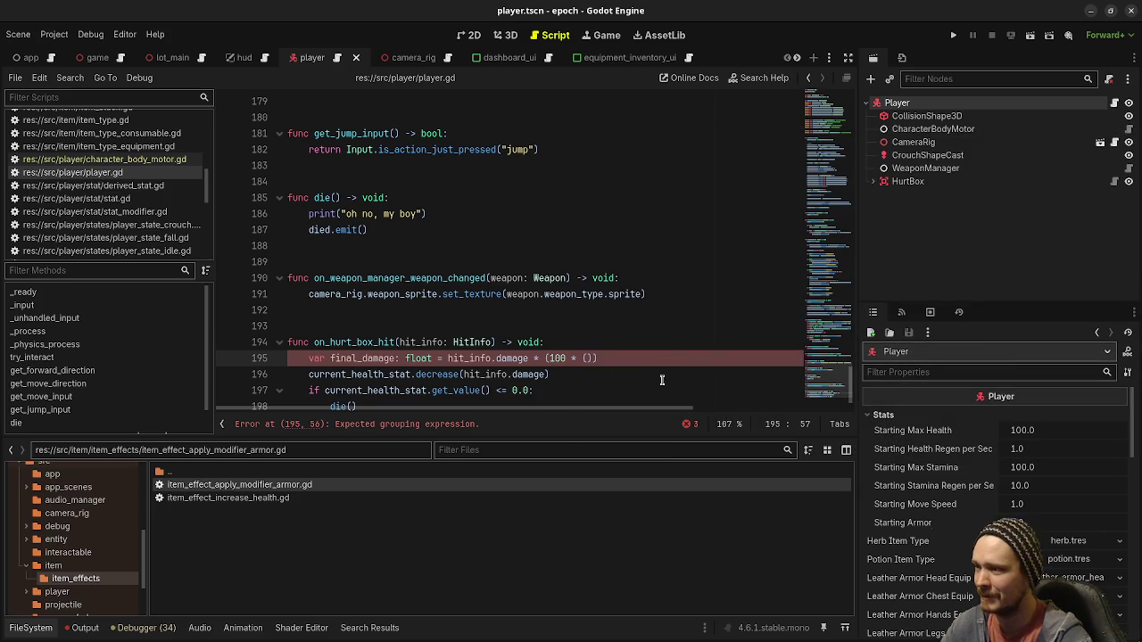
Extend final_damage with '/ (100 + armor_stat.get_value())', correcting the mistyped backslash
key(BackSpace)
key(BackSpace)
key(BackSpace)
text(\)
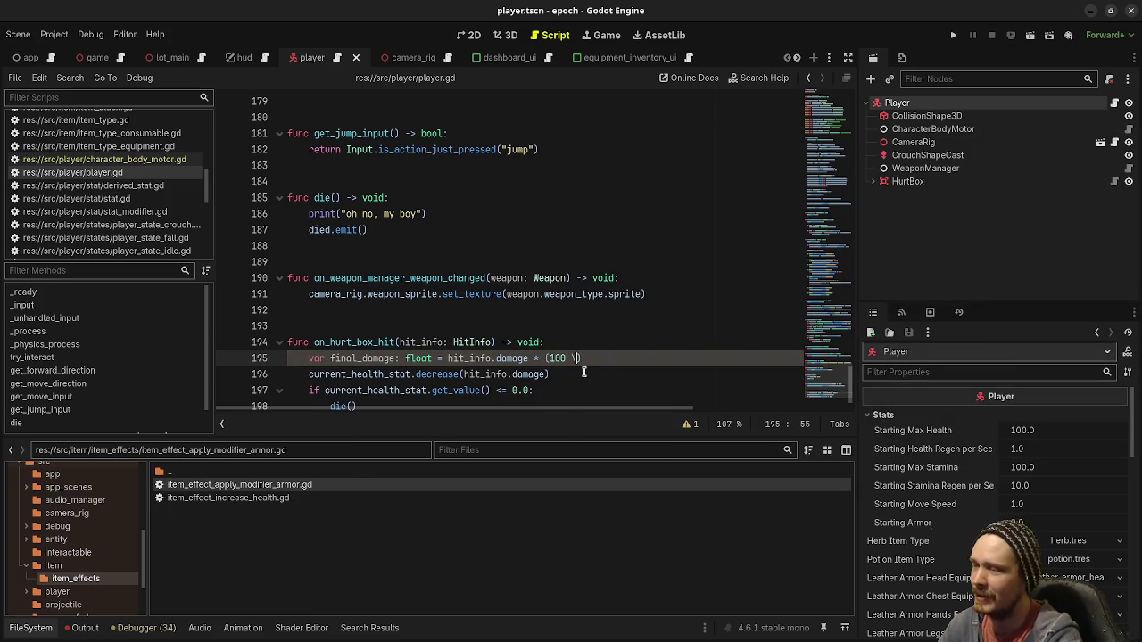
text( (100 + )
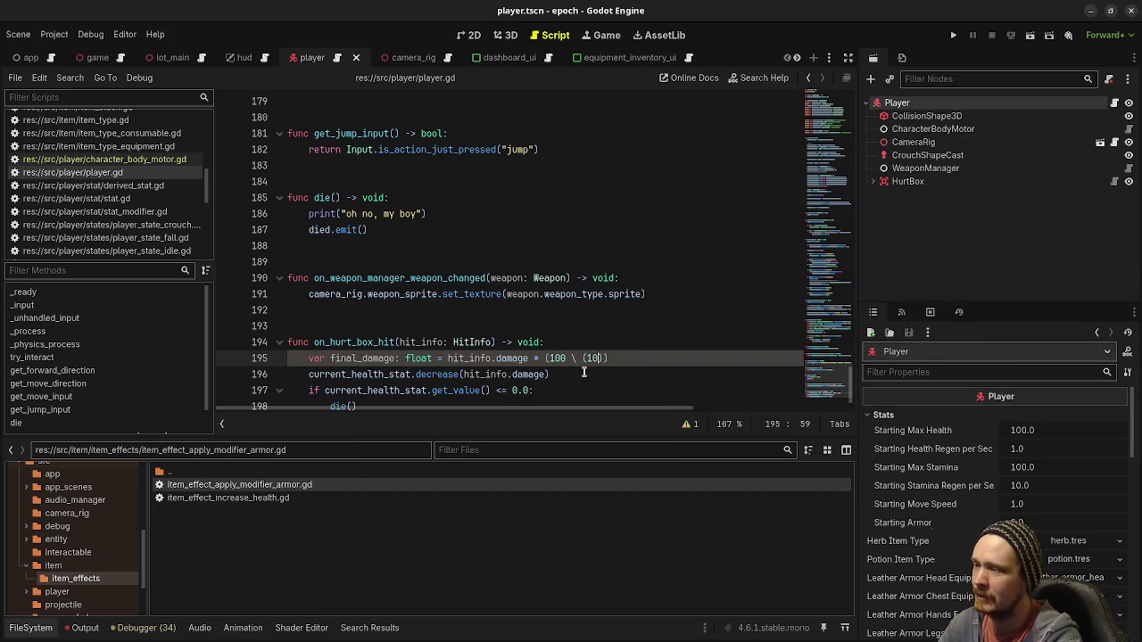
text(armor_stat.get_)
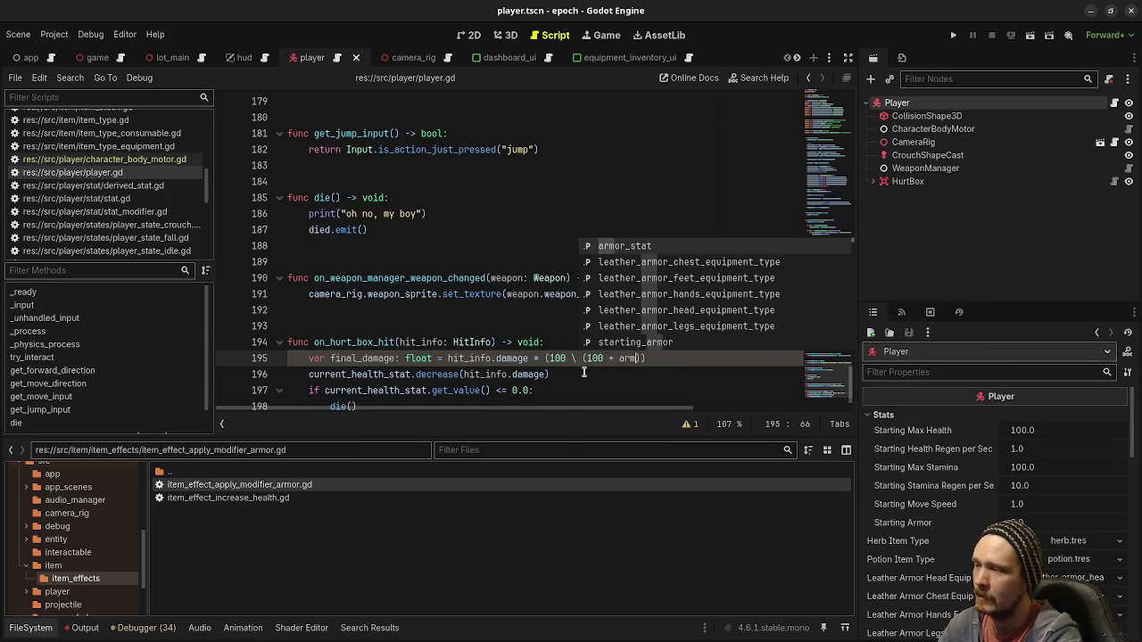
text(value)
key(Return)
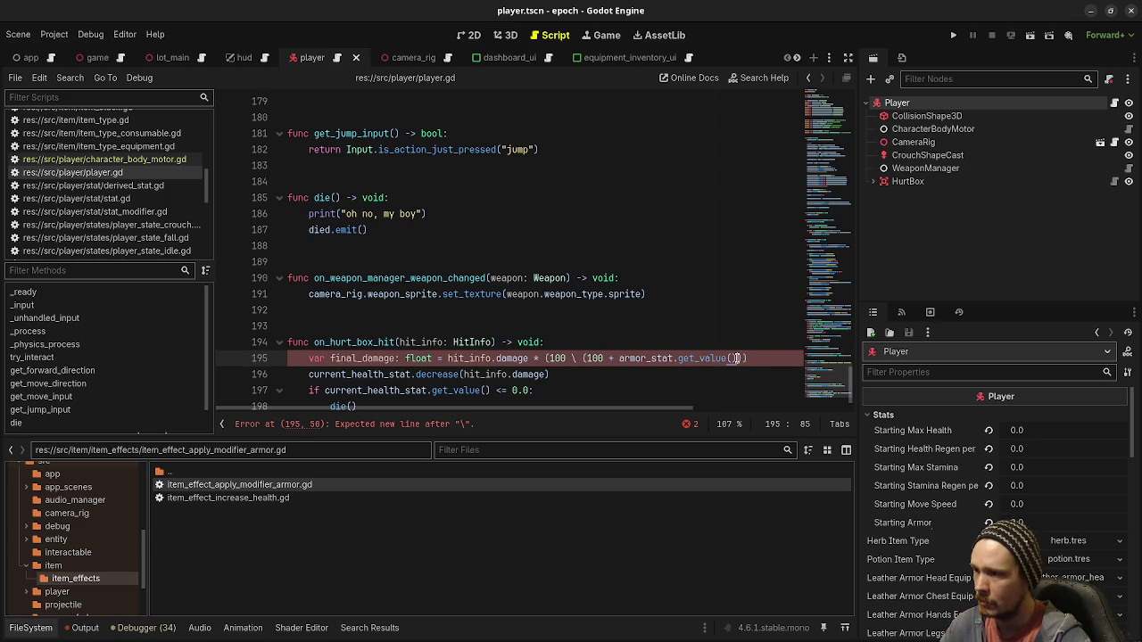
click(748, 358)
text())
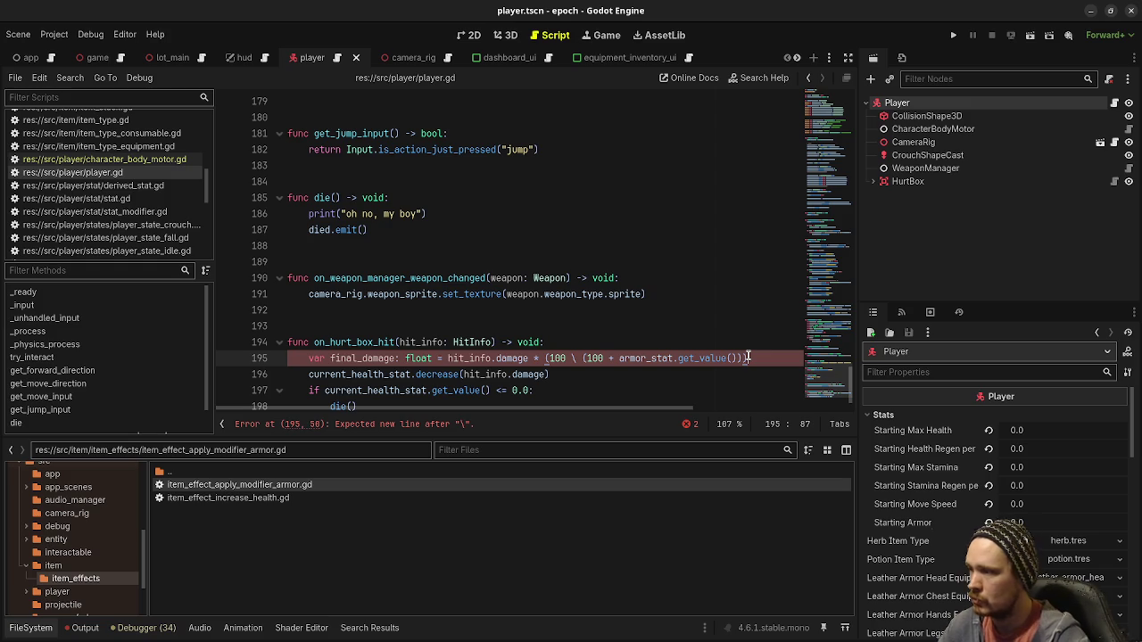
click(578, 360)
key(BackSpace)
text(/)
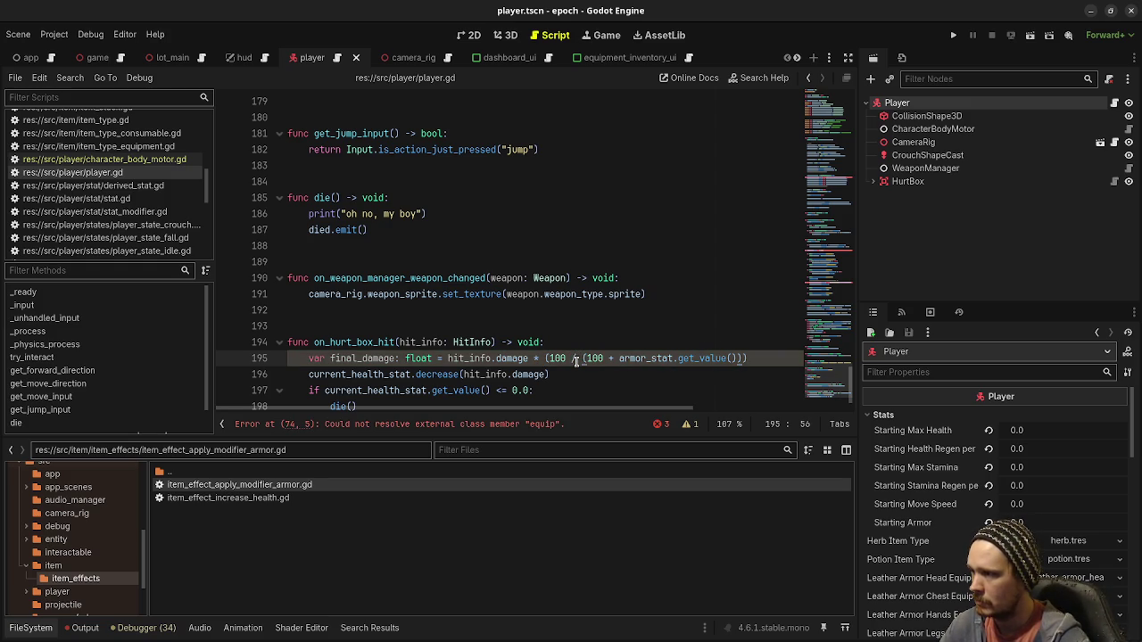
Check the error on line 74, retype '(100 /' in line 195's formula, and save
click(371, 423)
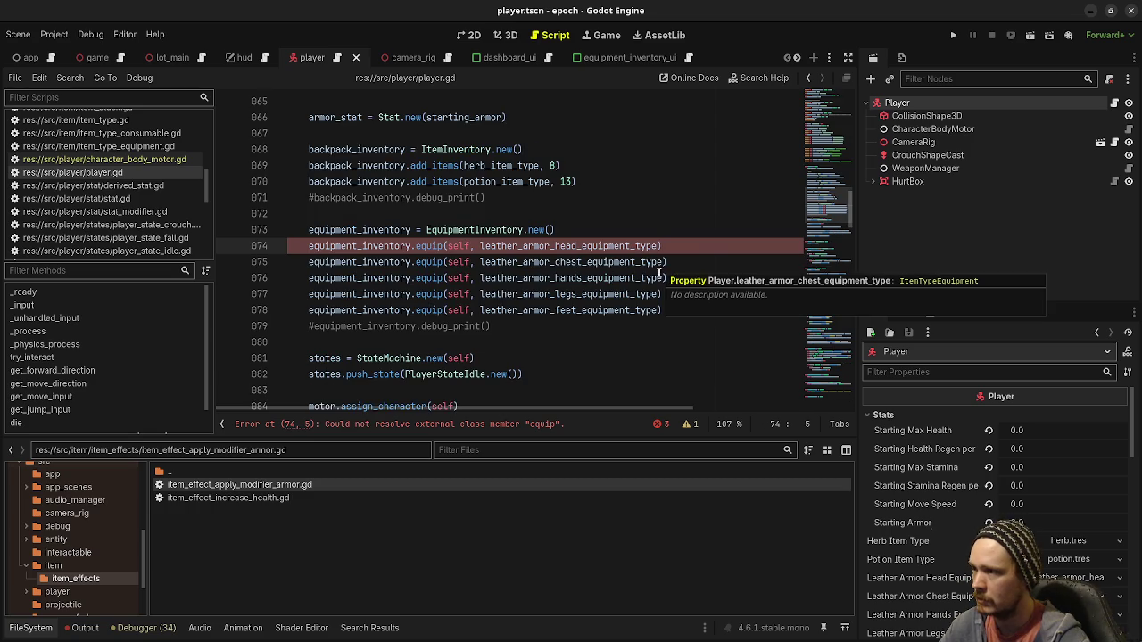
drag(825, 212, 849, 274)
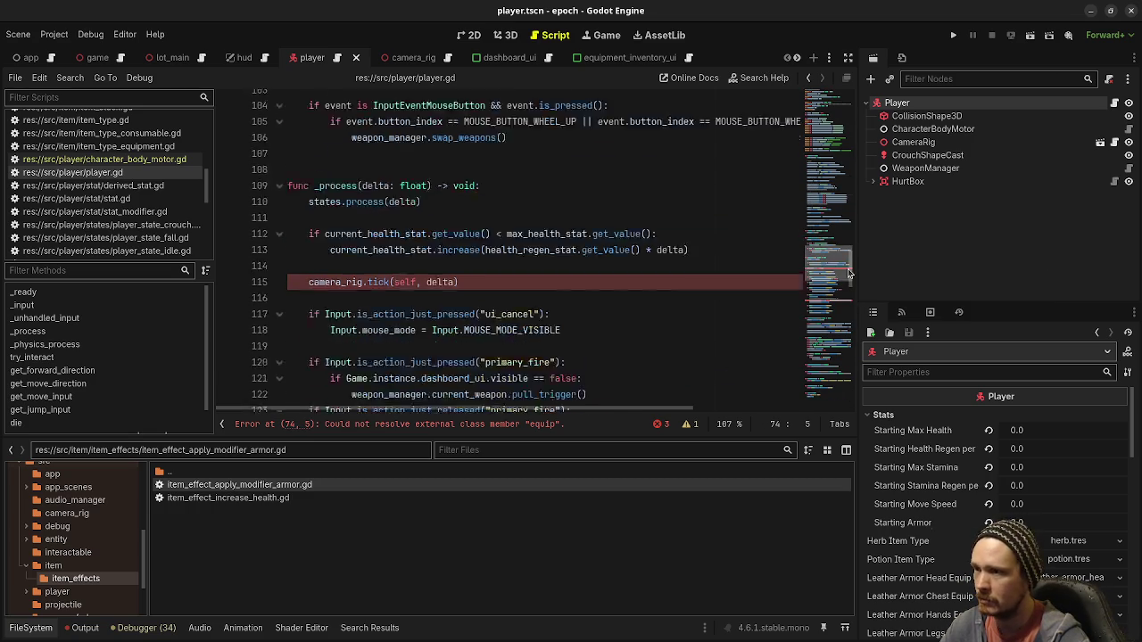
click(827, 337)
scroll(581, 330, down, 10)
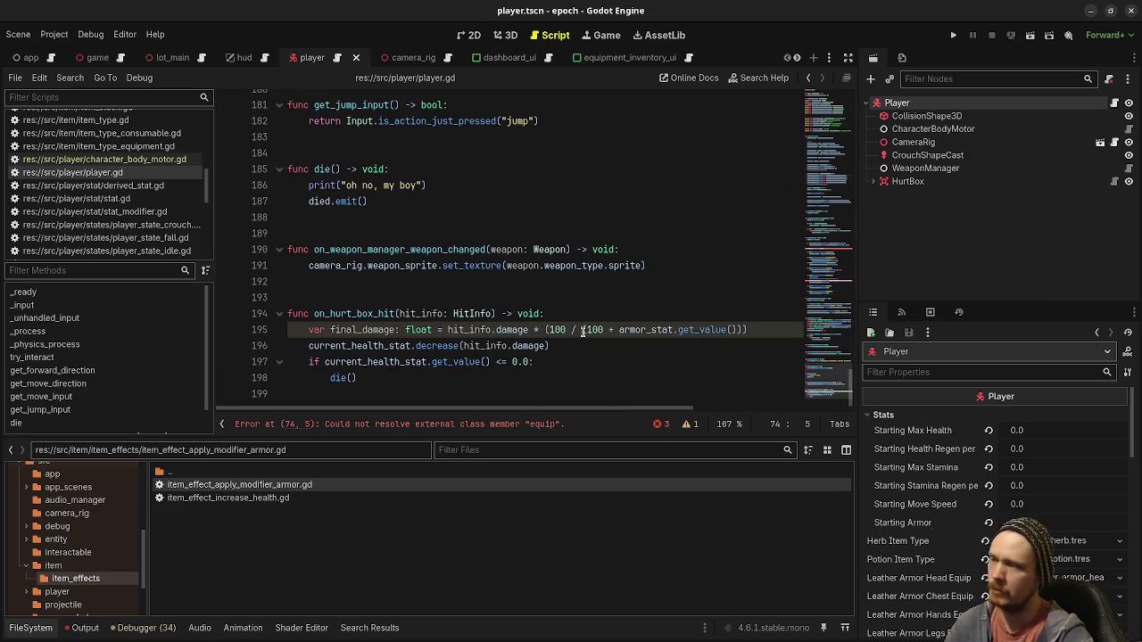
click(583, 330)
key(BackSpace)
key(BackSpace)
key(BackSpace)
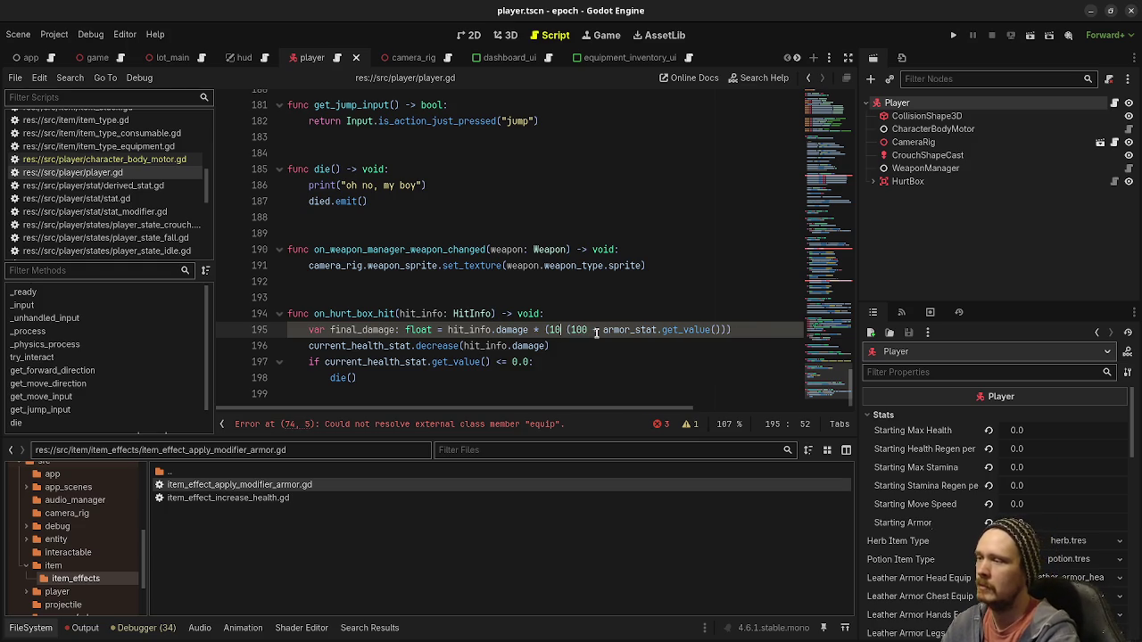
text((100 /)
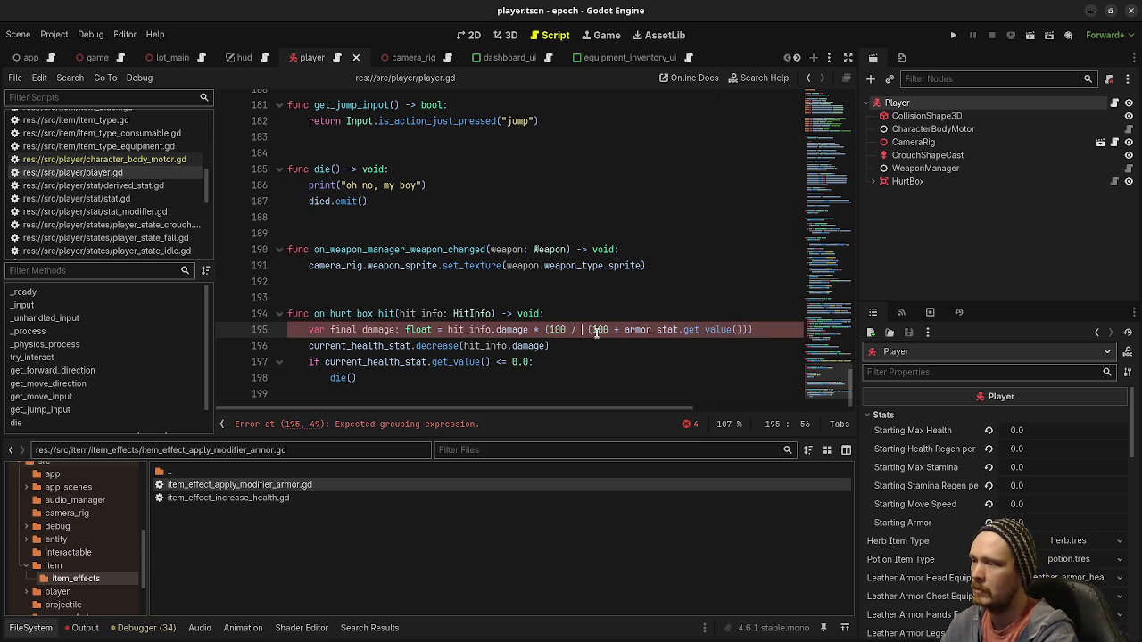
key(ctrl+s)
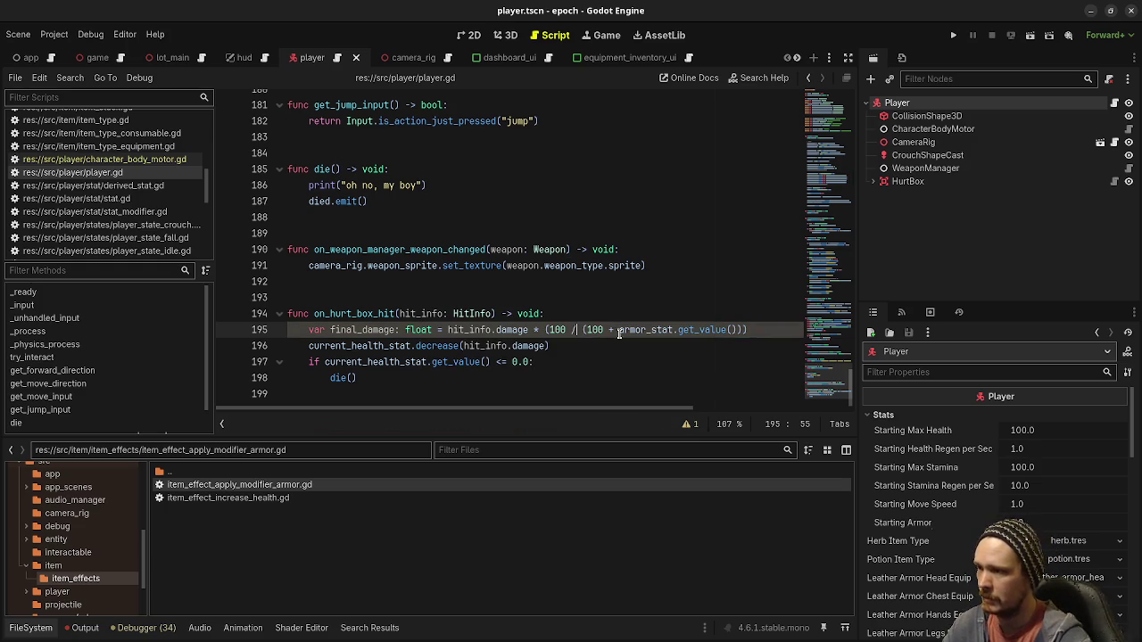
Make both 100s in the damage formula floats (100.0) and save
click(568, 330)
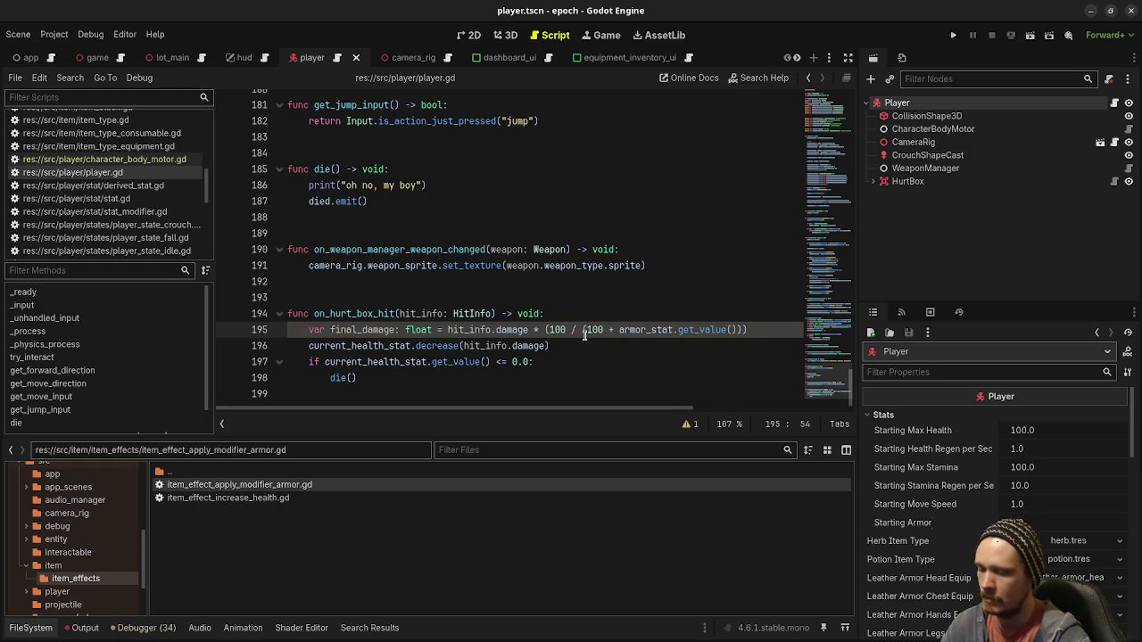
text(.0)
click(613, 330)
text(.0)
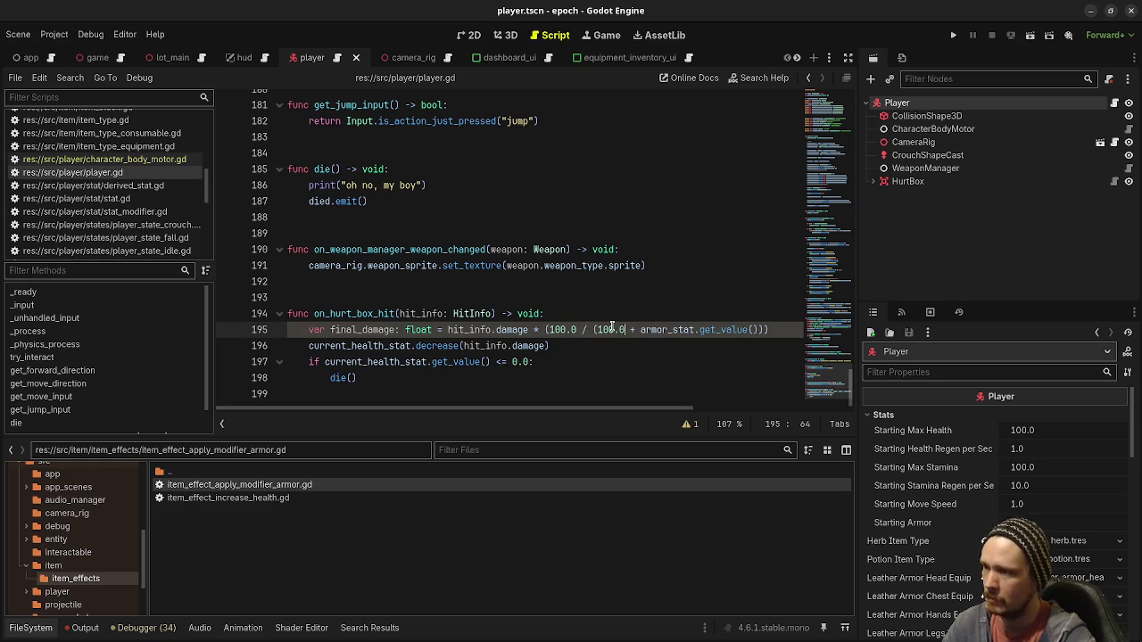
key(ctrl+s)
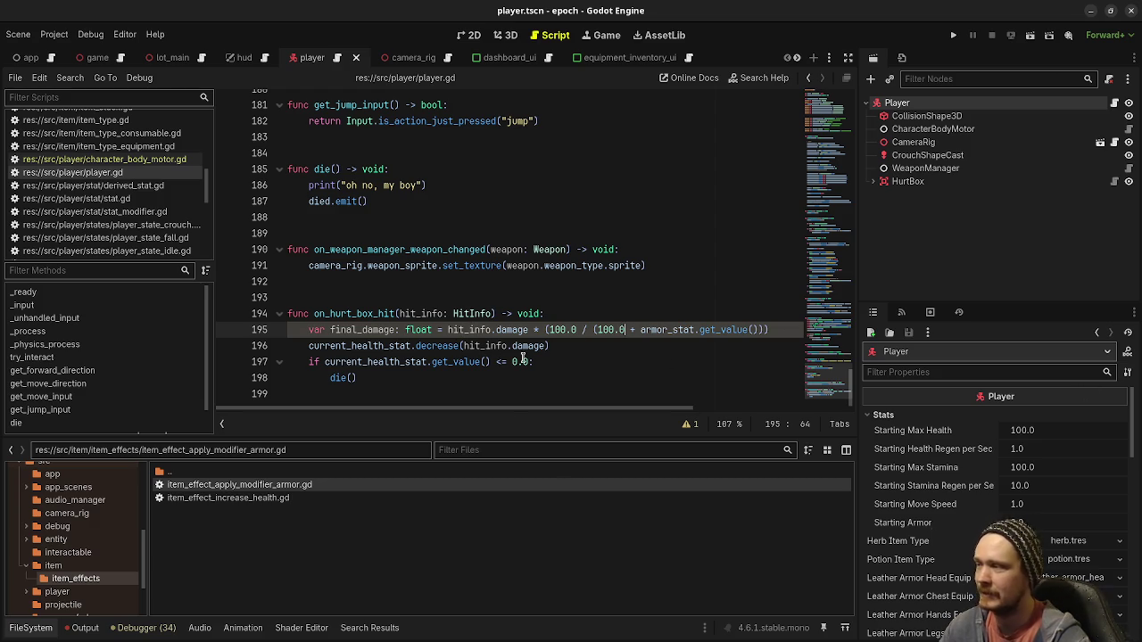
click(486, 375)
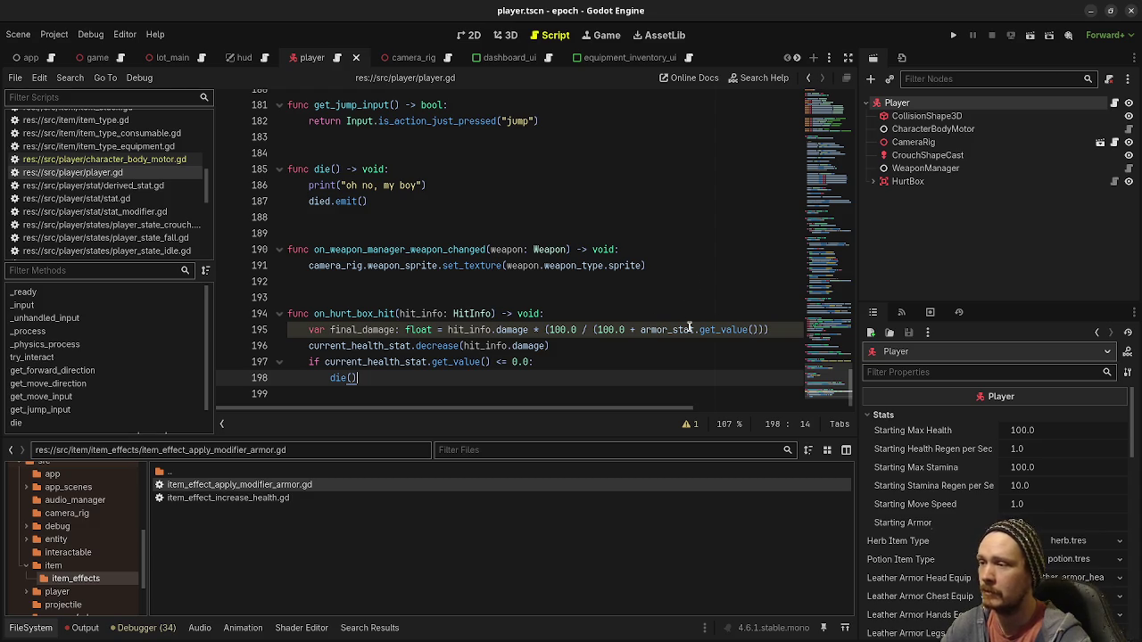
Scroll past the armor_stat setup on line 66 down to the interact input block near line 130
mouse_move(690, 329)
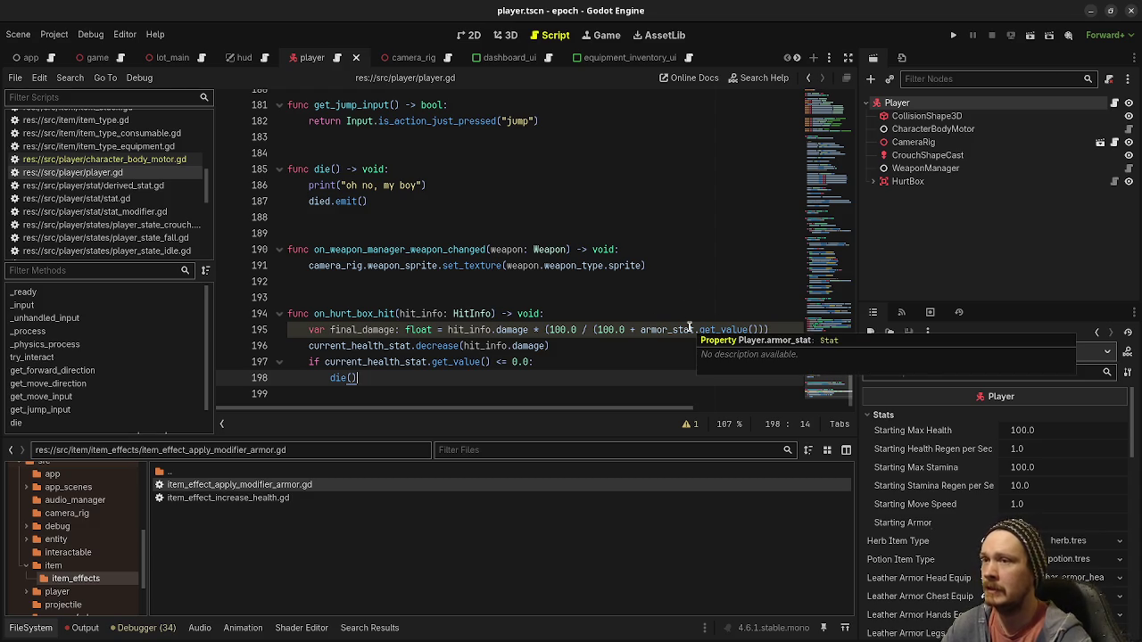
scroll(689, 329, up, 15)
scroll(687, 319, up, 15)
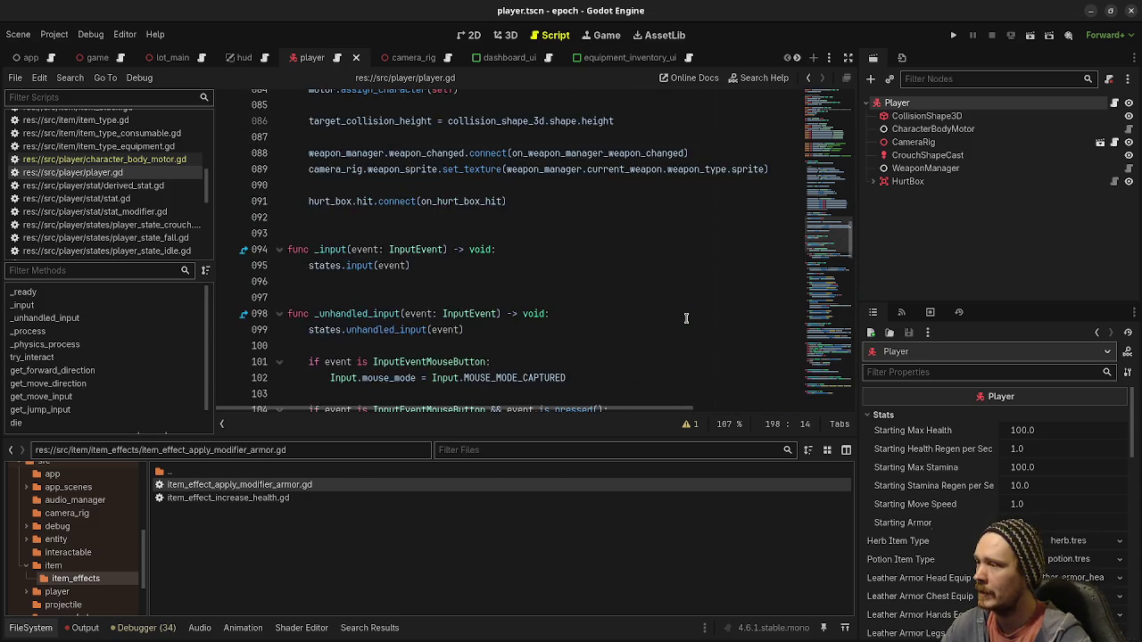
scroll(686, 319, up, 10)
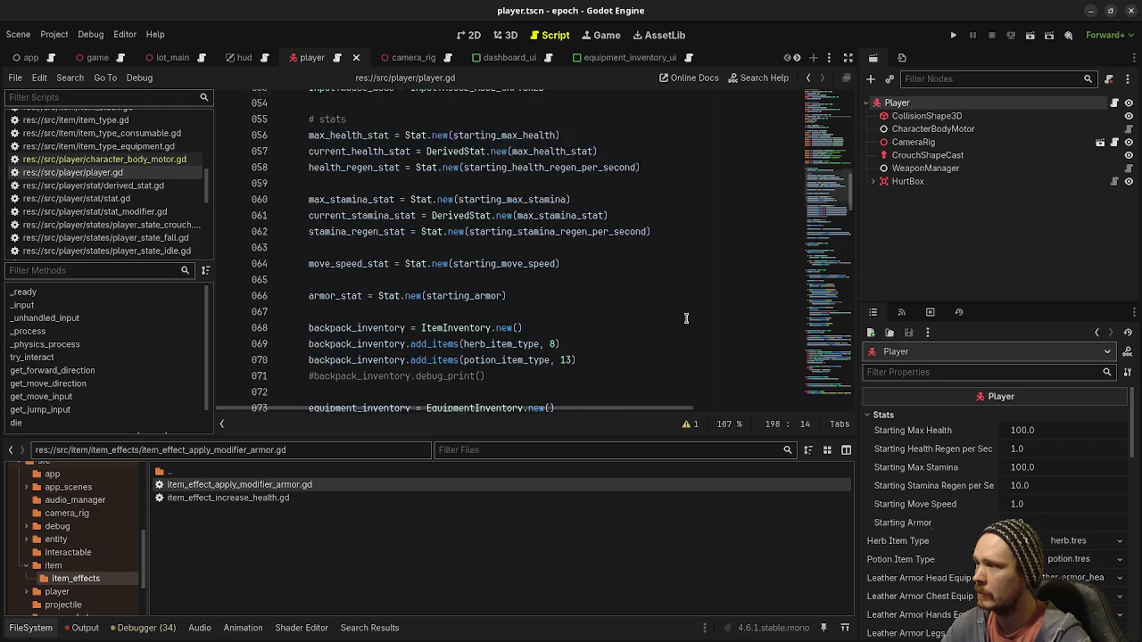
scroll(684, 318, up, 2)
scroll(684, 319, down, 2)
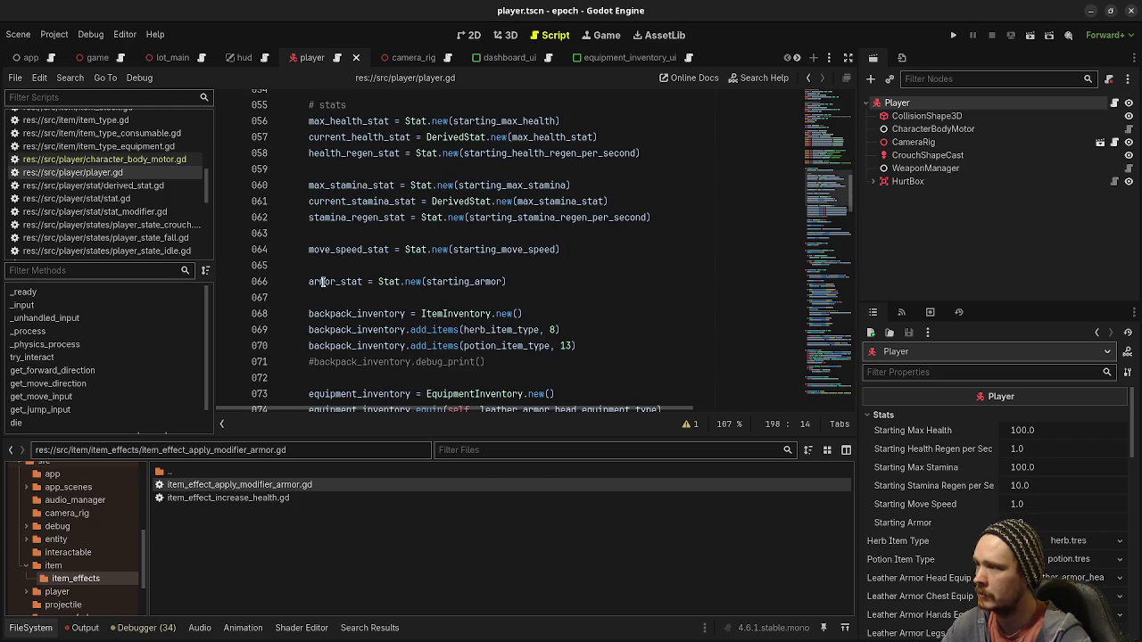
click(483, 281)
scroll(482, 281, up, 9)
scroll(482, 281, up, 8)
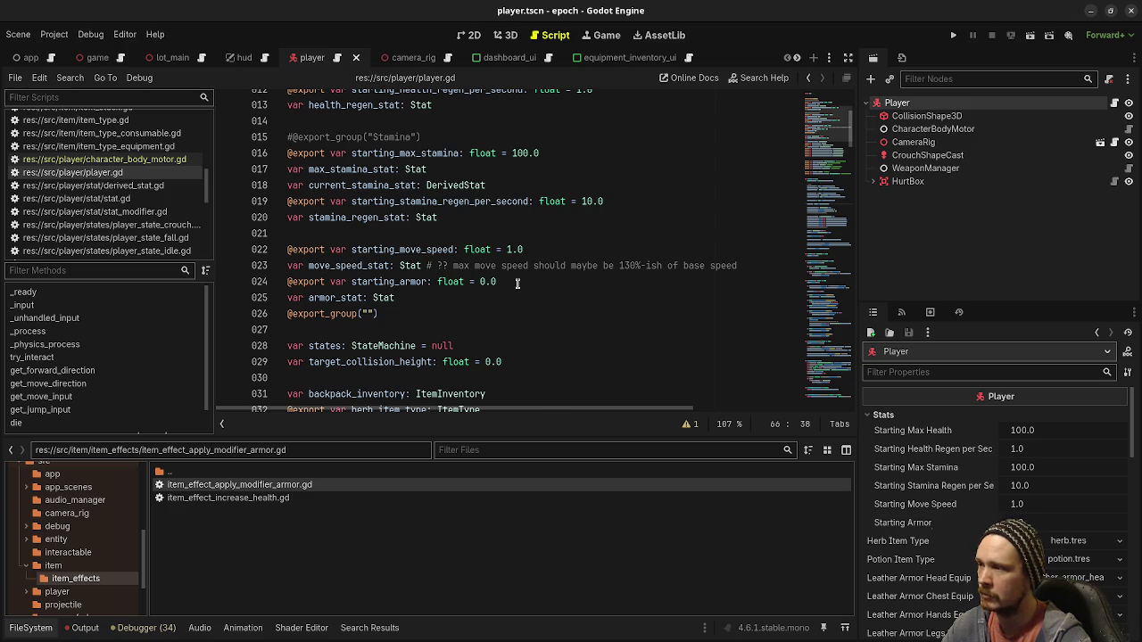
scroll(522, 285, down, 14)
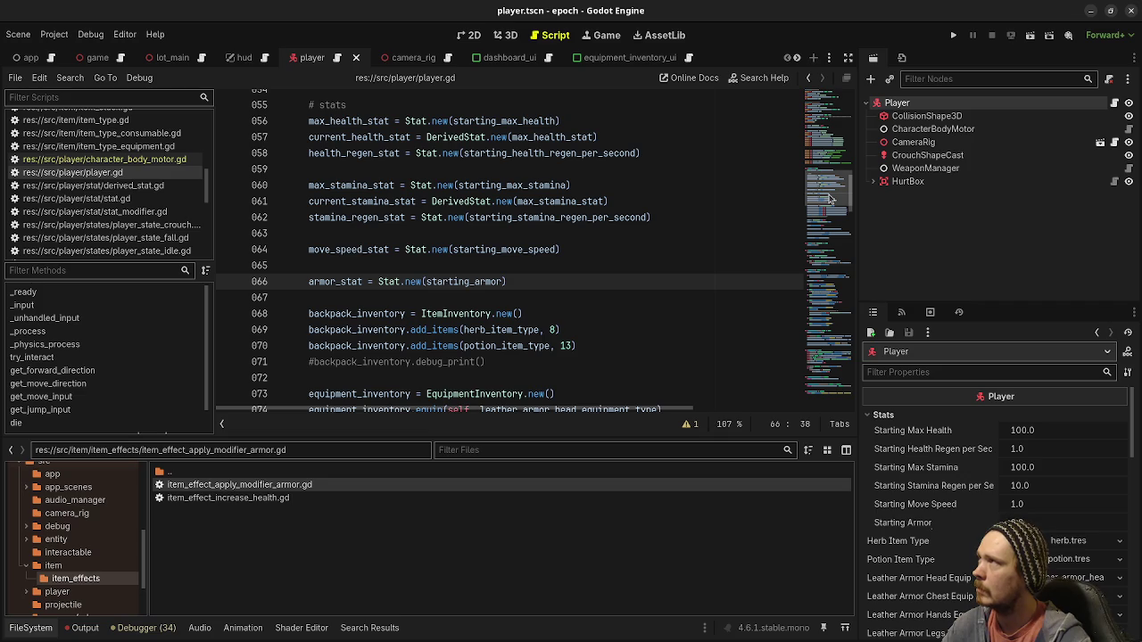
scroll(576, 312, down, 15)
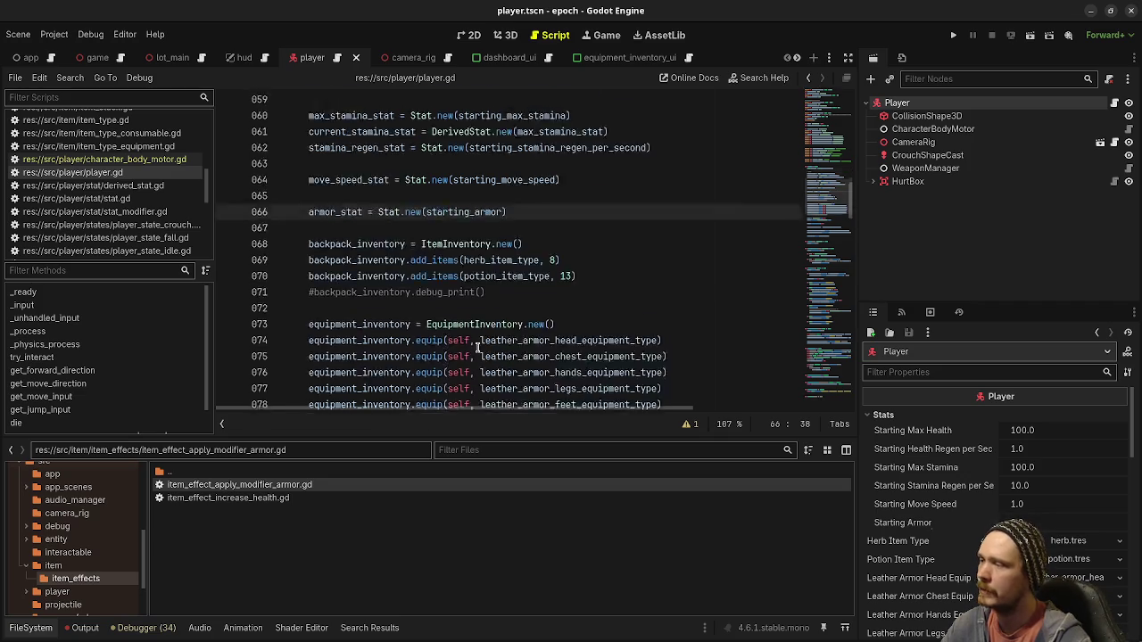
scroll(577, 312, down, 4)
scroll(576, 312, up, 4)
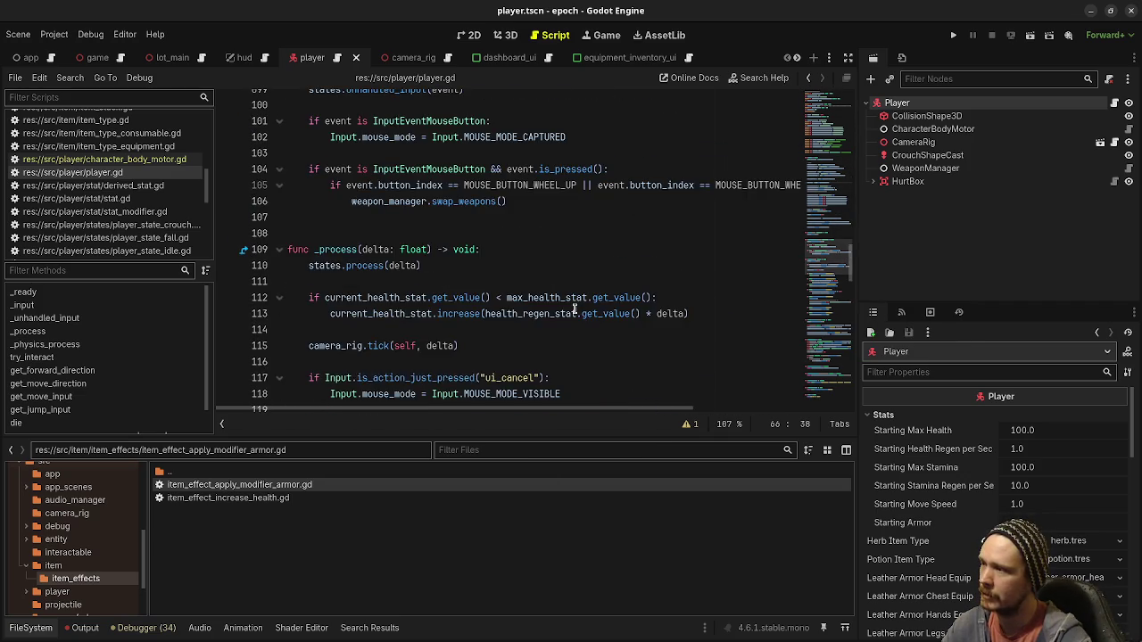
scroll(577, 311, down, 5)
scroll(533, 201, down, 5)
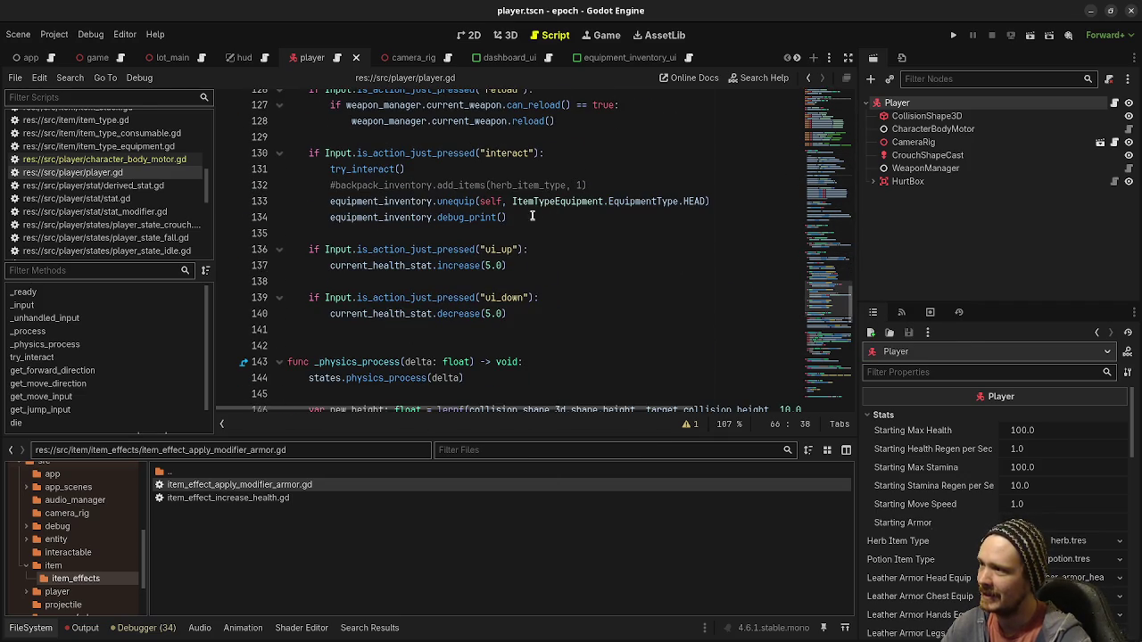
click(329, 218)
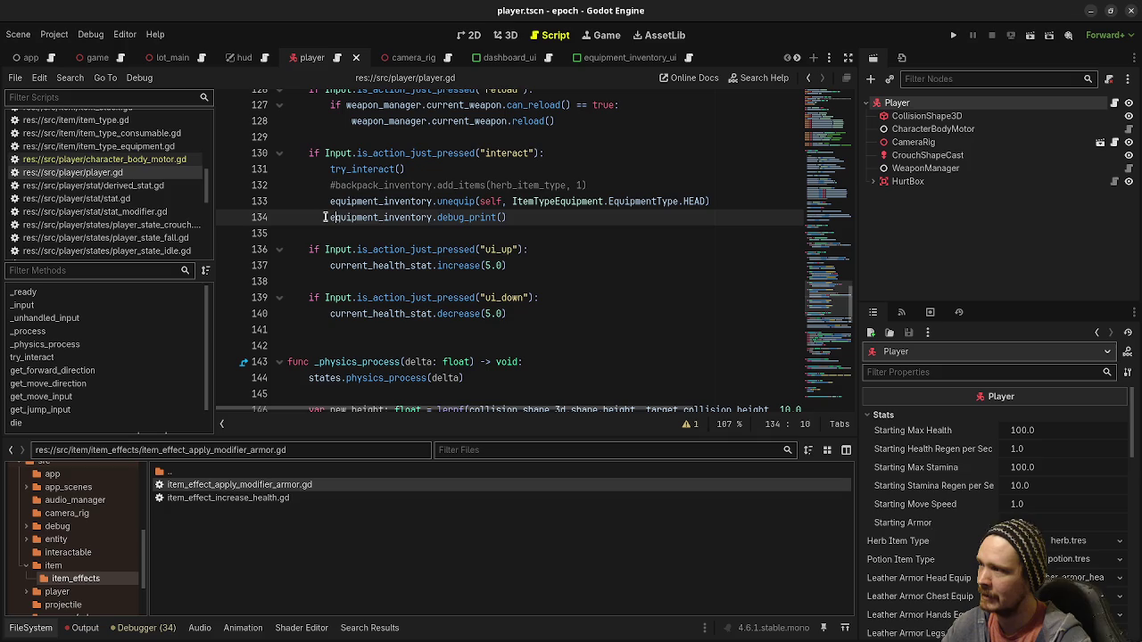
Comment out the unequip and debug inventory print lines in the interact handler
click(326, 203)
text(#)
click(328, 218)
text(#)
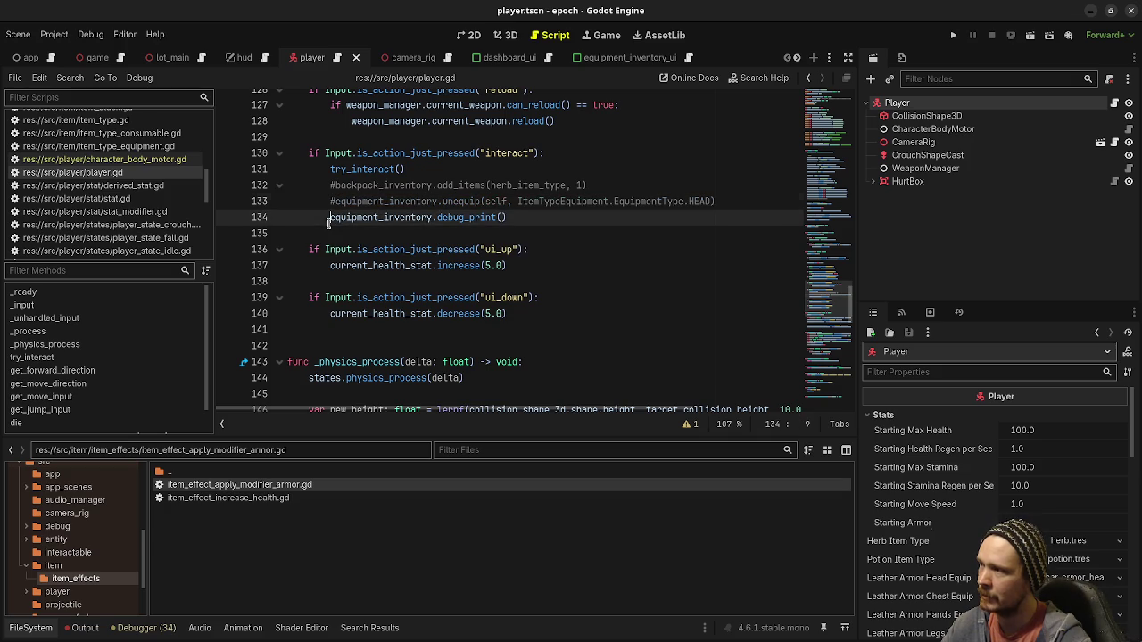
Declare var mod: StatModifier = StatModifier.new() below the commented lines
click(537, 221)
key(Return)
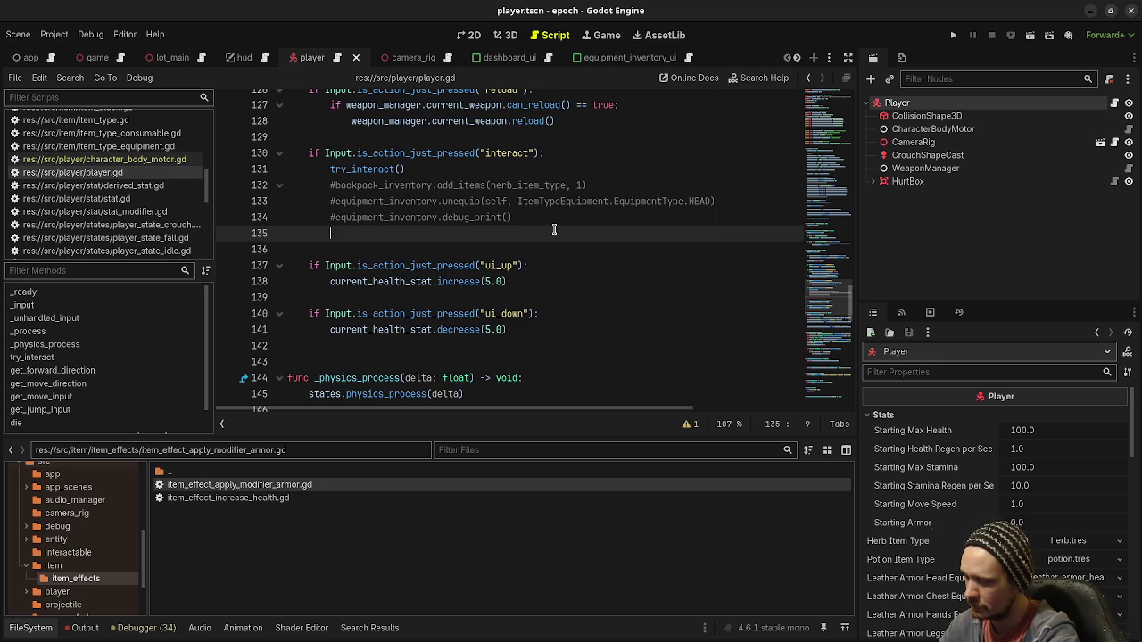
text(e)
key(BackSpace)
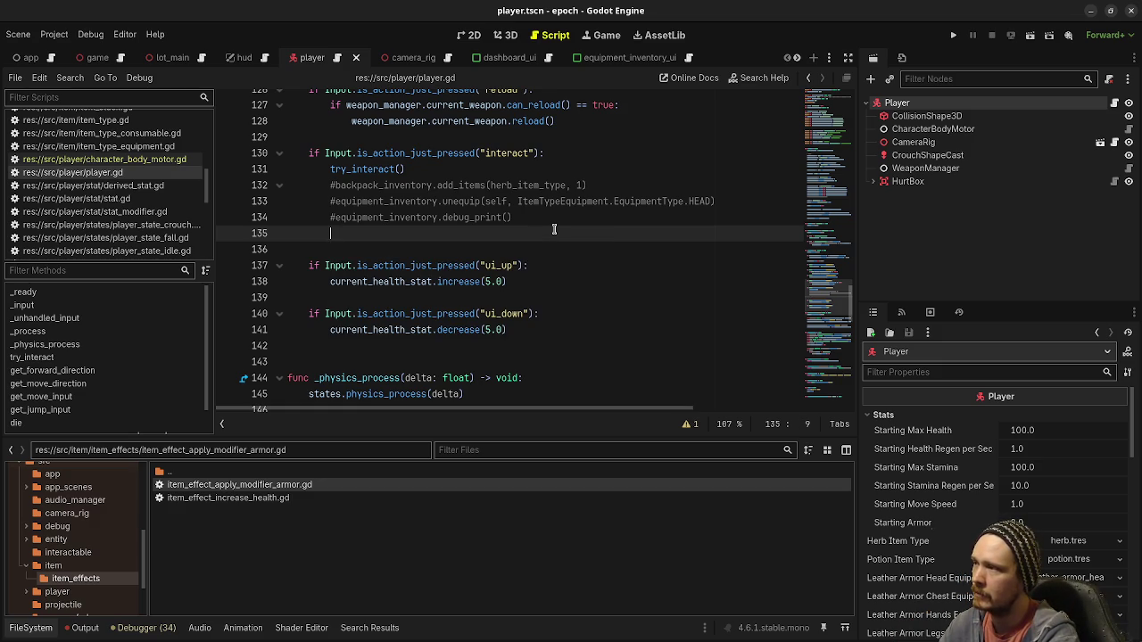
text(var mod:)
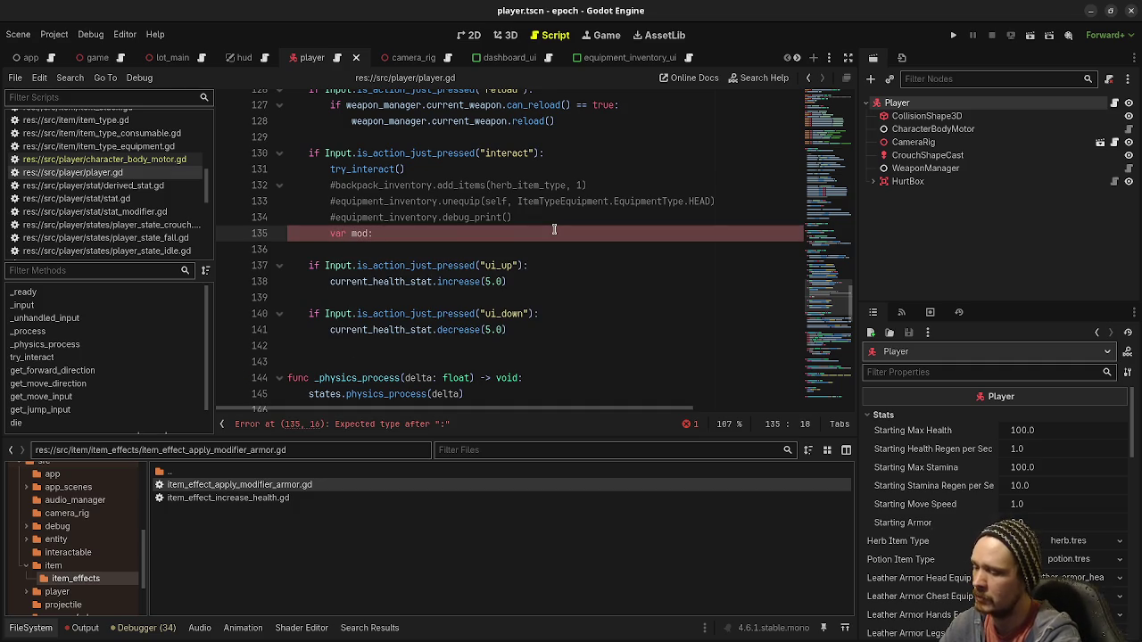
text(StatModi)
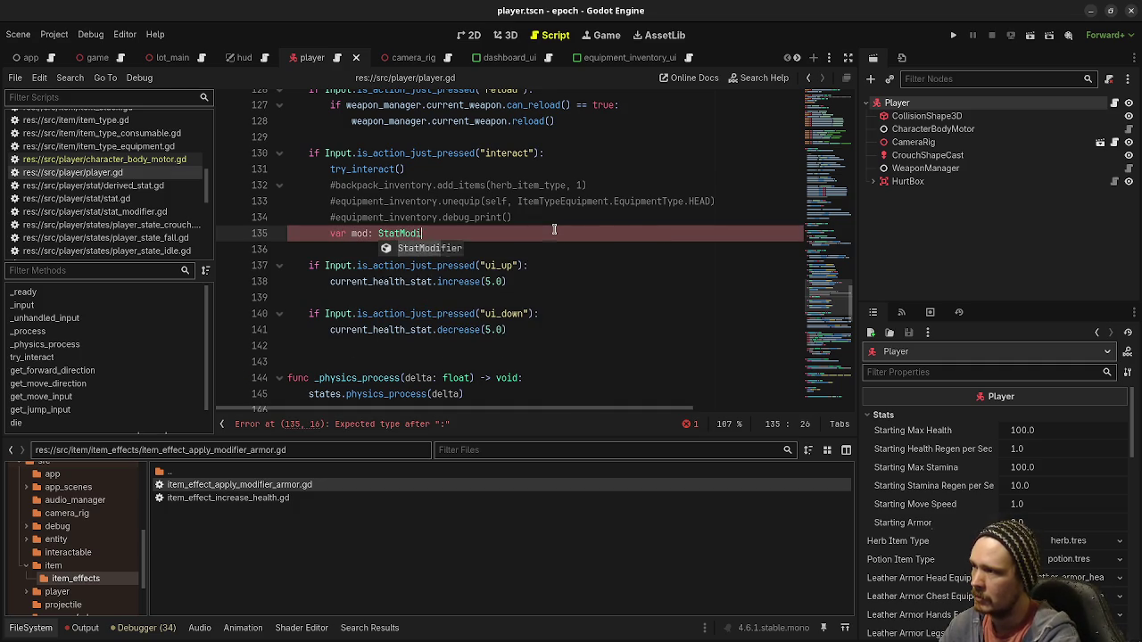
text(fier = StatModifier)
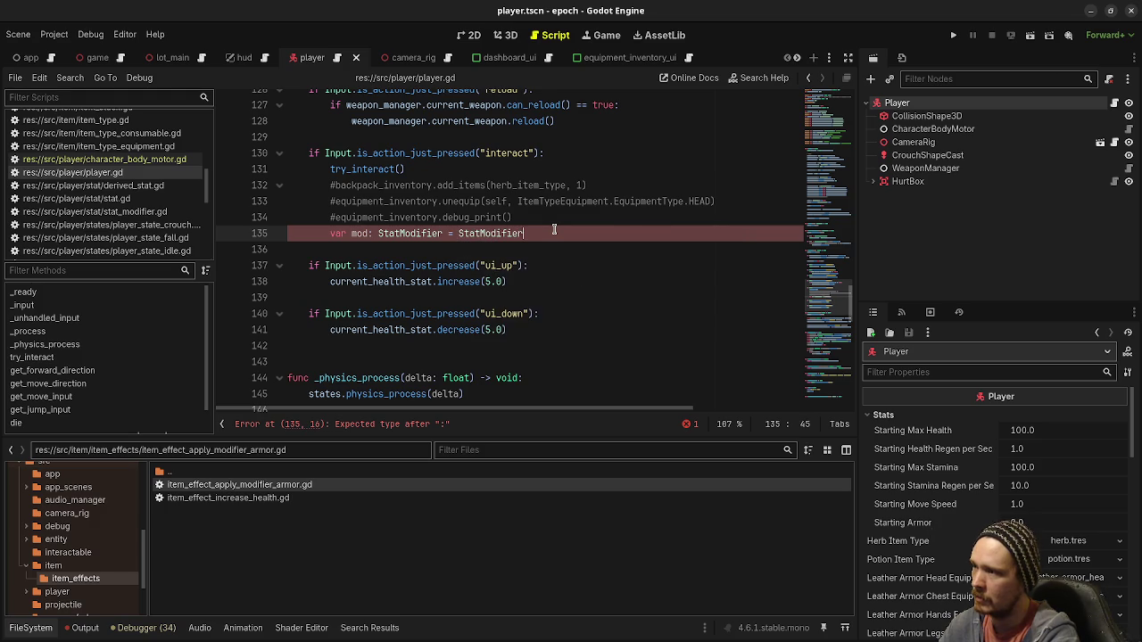
text(.new())
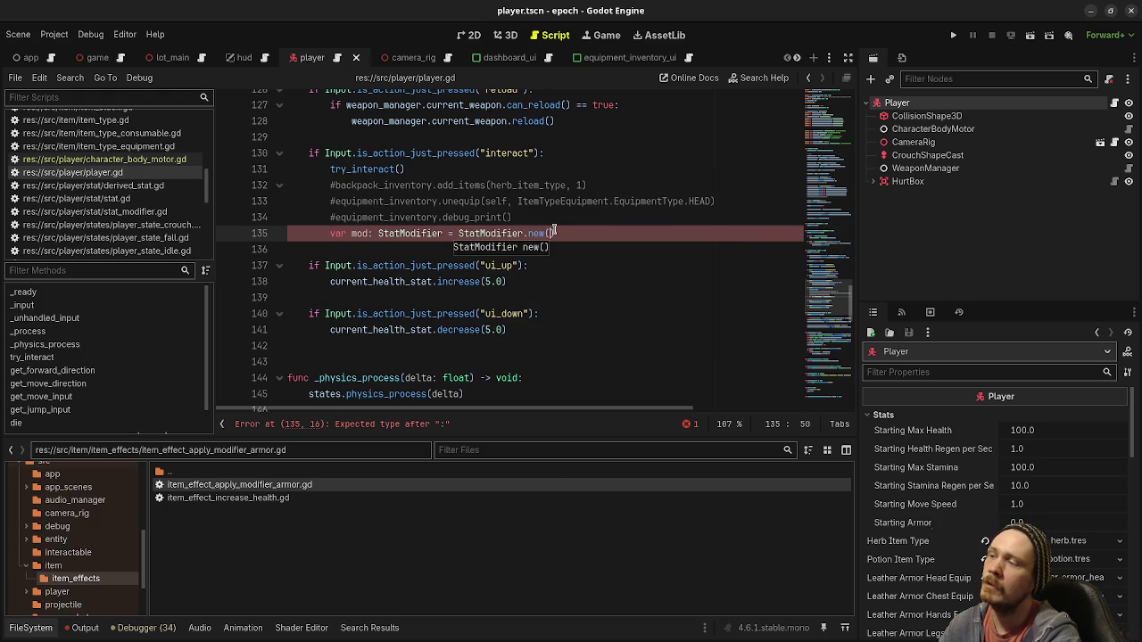
key(Return)
Set mod.type to the StatModifierType FLAT value
text(mod.)
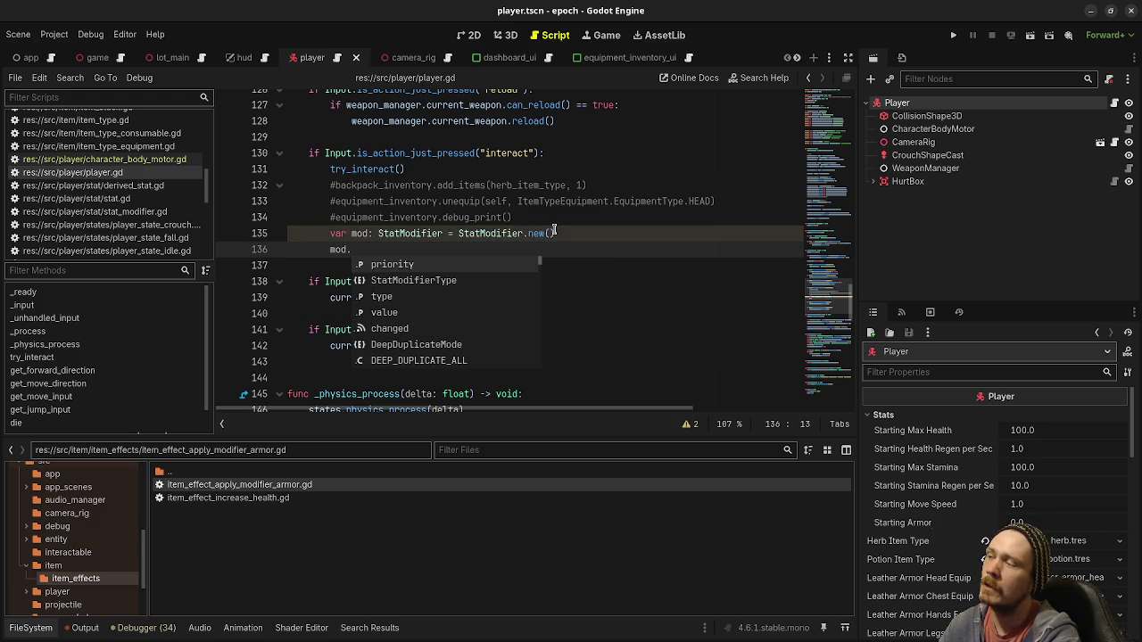
text(typ)
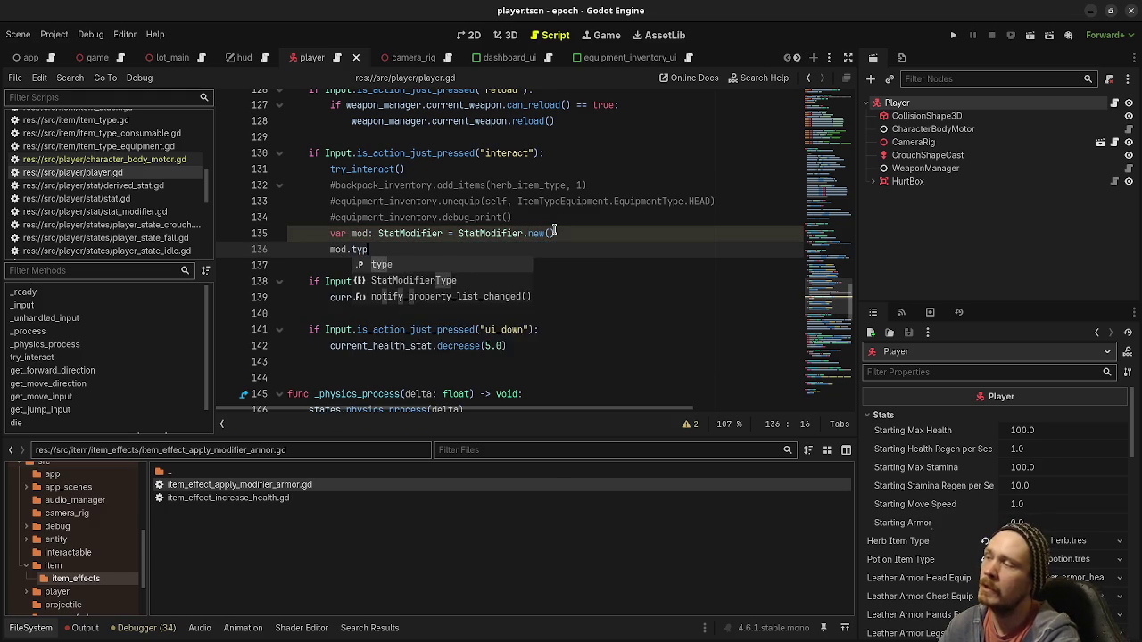
text(e = StatModifier.S)
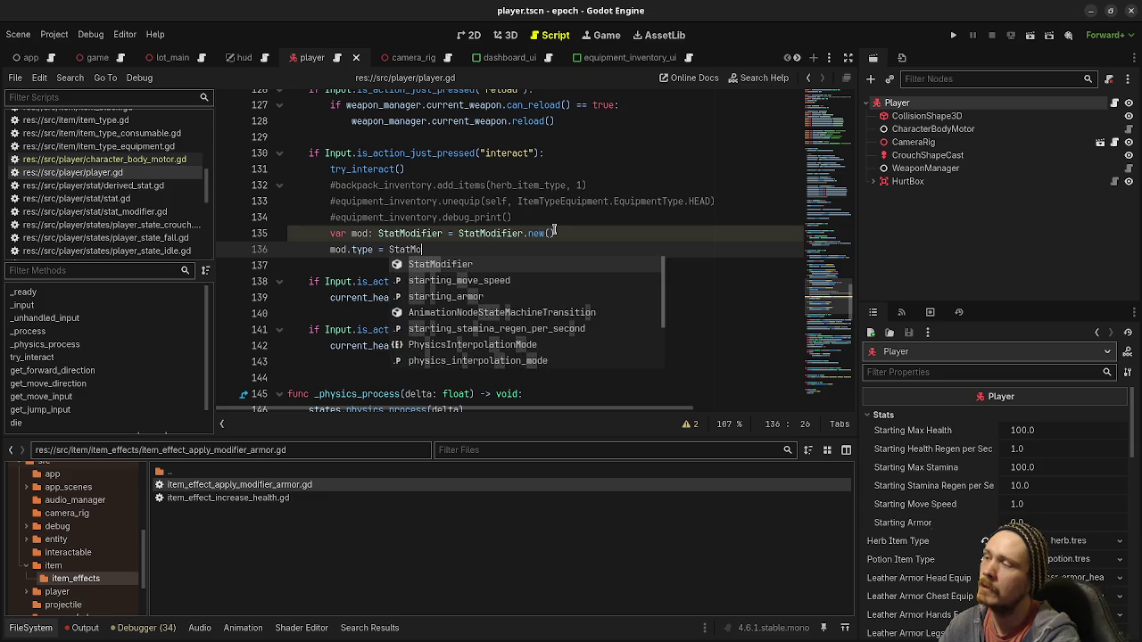
key(Return)
text(.F)
key(Return)
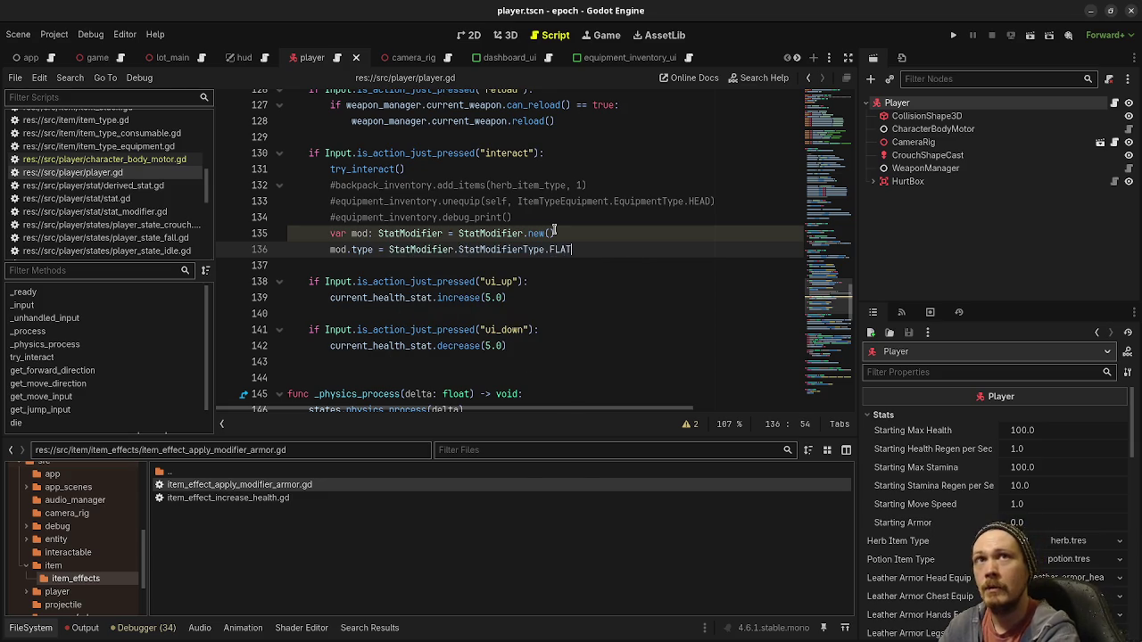
Set mod.value to 100.0, replacing the initial 50.0, and save
key(Return)
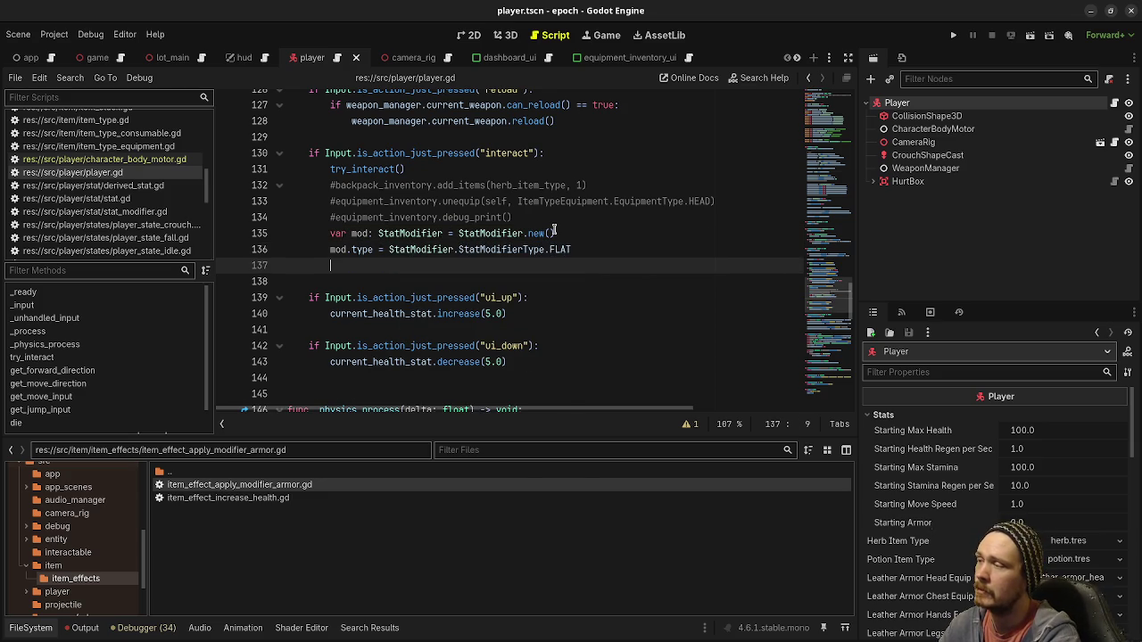
text(mod.va)
key(Return)
text(= 50.0)
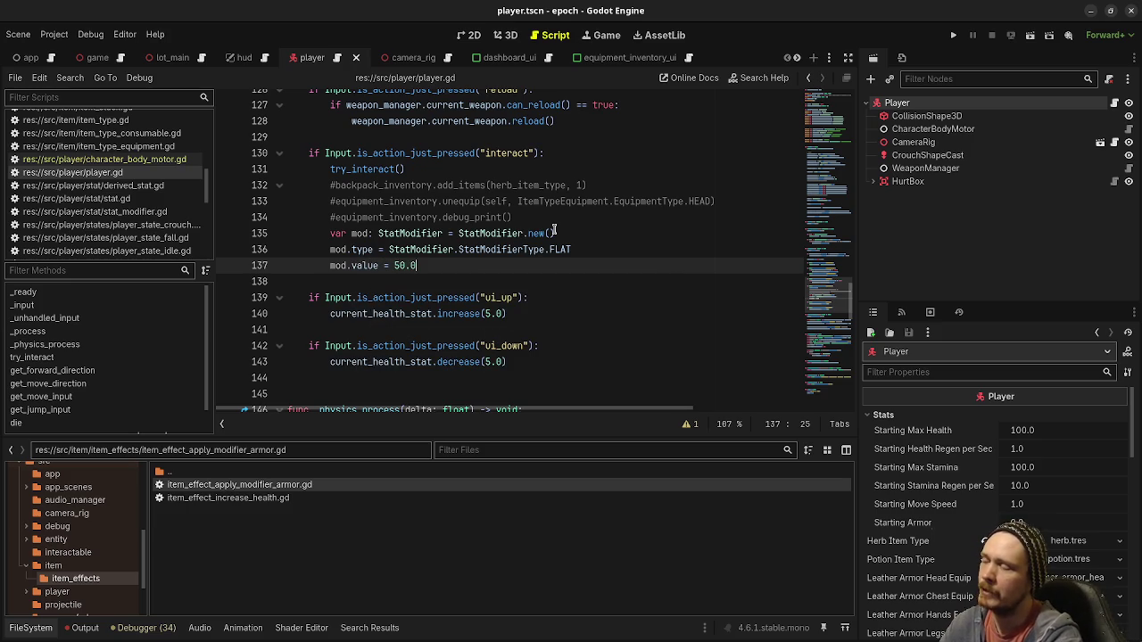
key(ctrl+s)
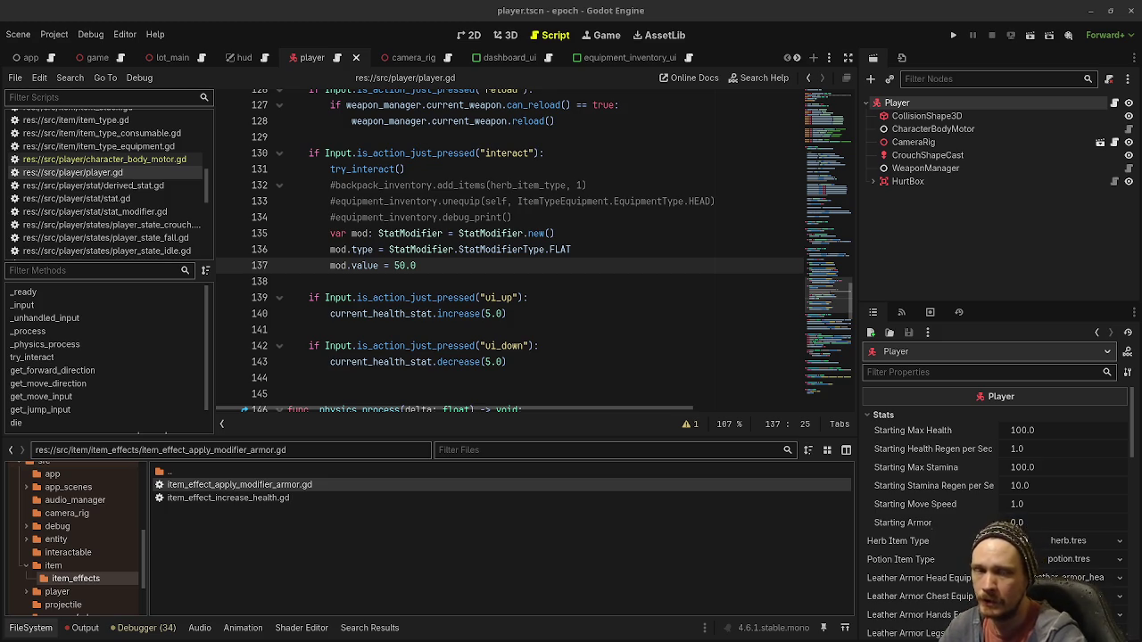
drag(419, 266, 390, 264)
text(100.0)
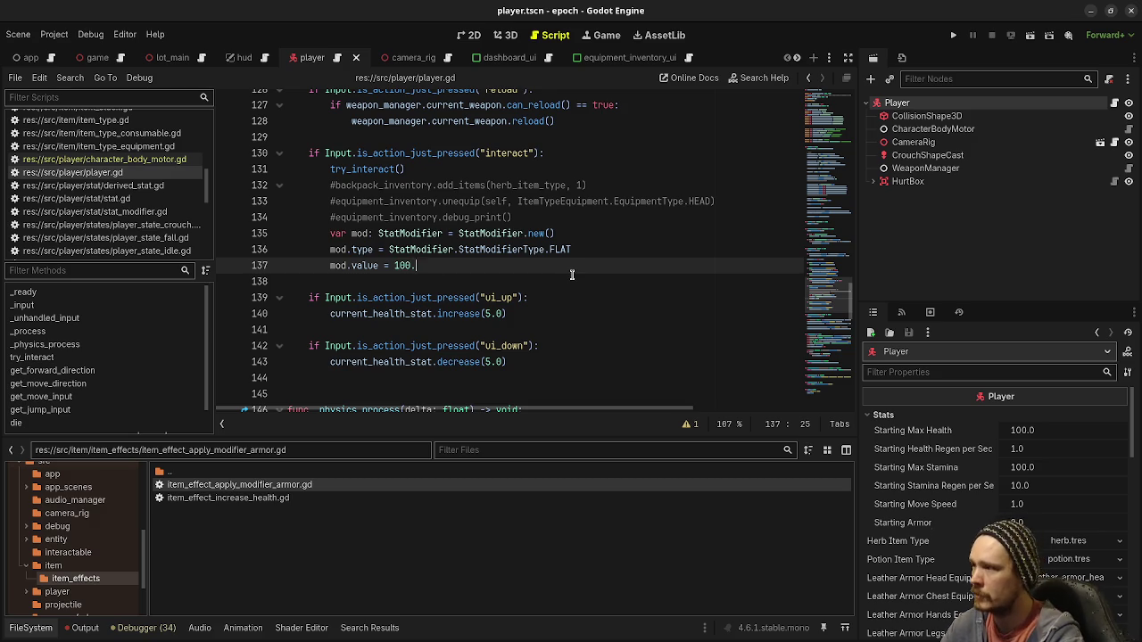
key(ctrl+s)
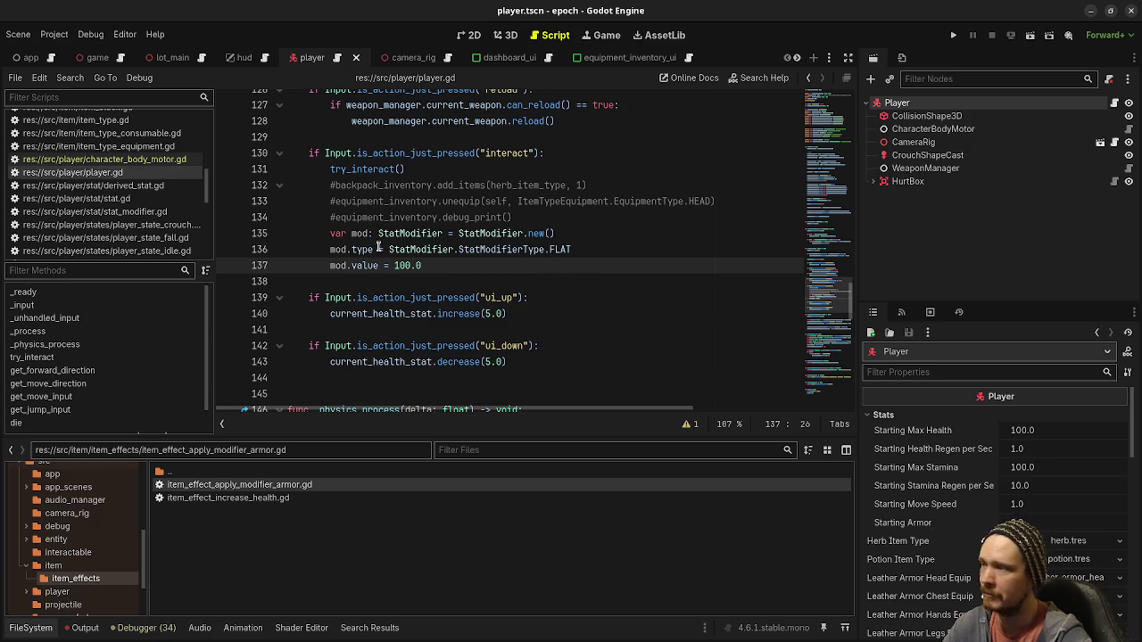
Add armor_stat.add_modifier(mod) and save player.gd
key(Return)
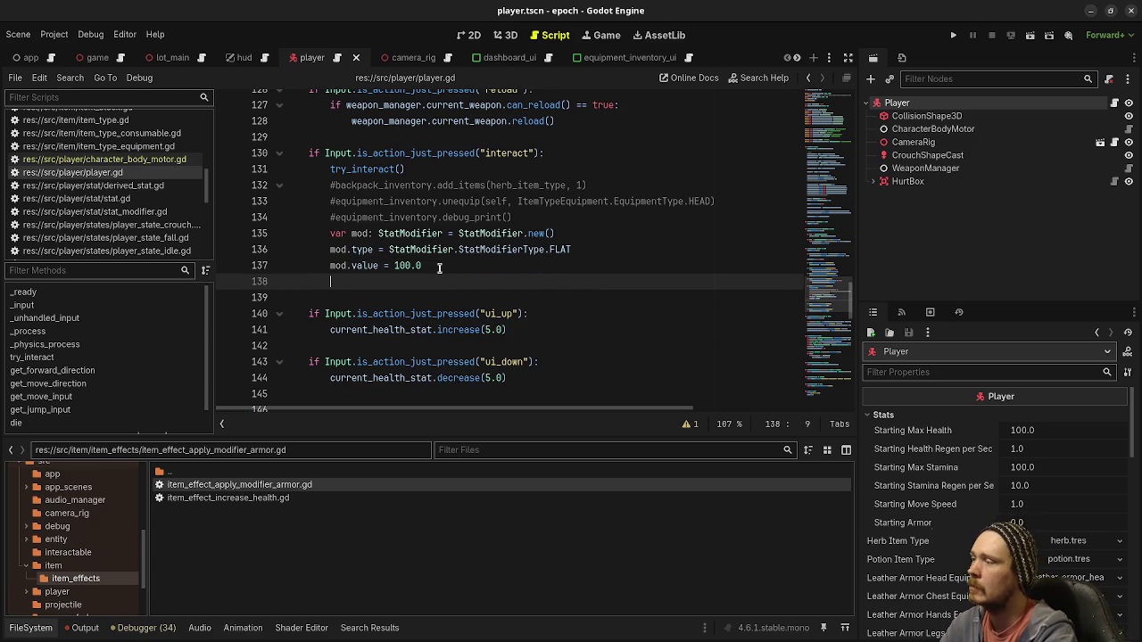
text(amor)
key(Return)
text(.add_m)
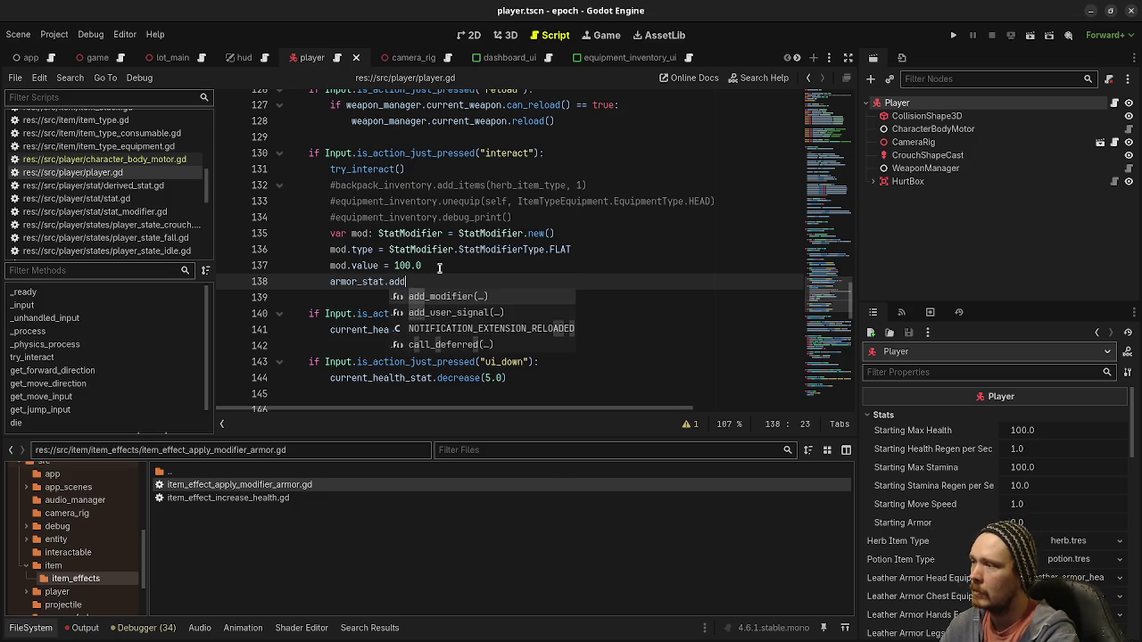
key(Return)
text(mod))
key(ctrl+s)
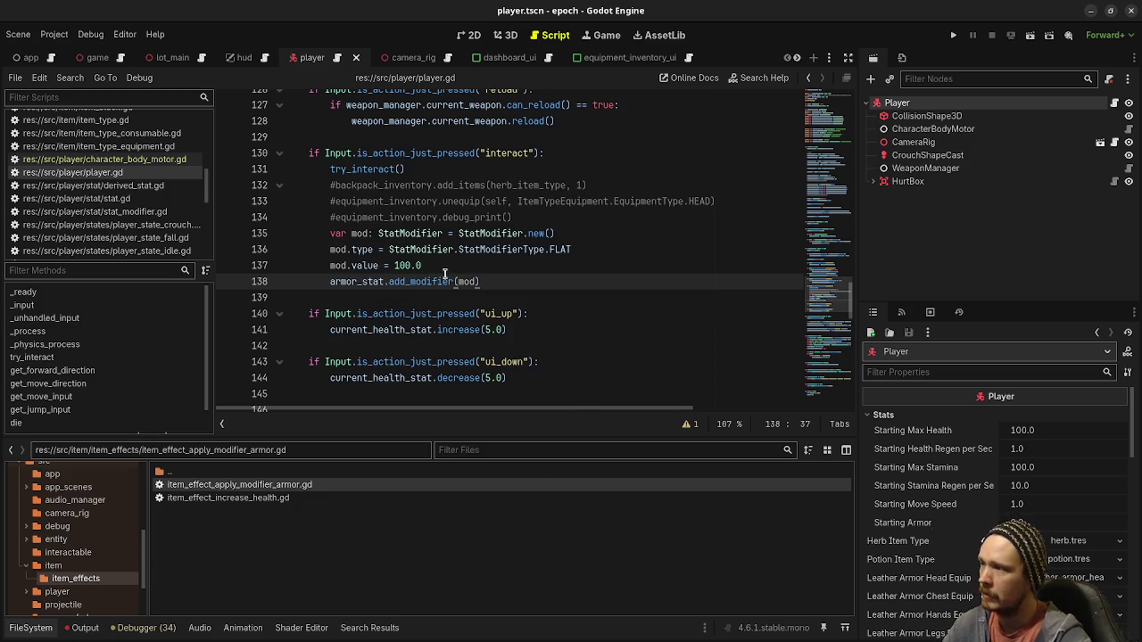
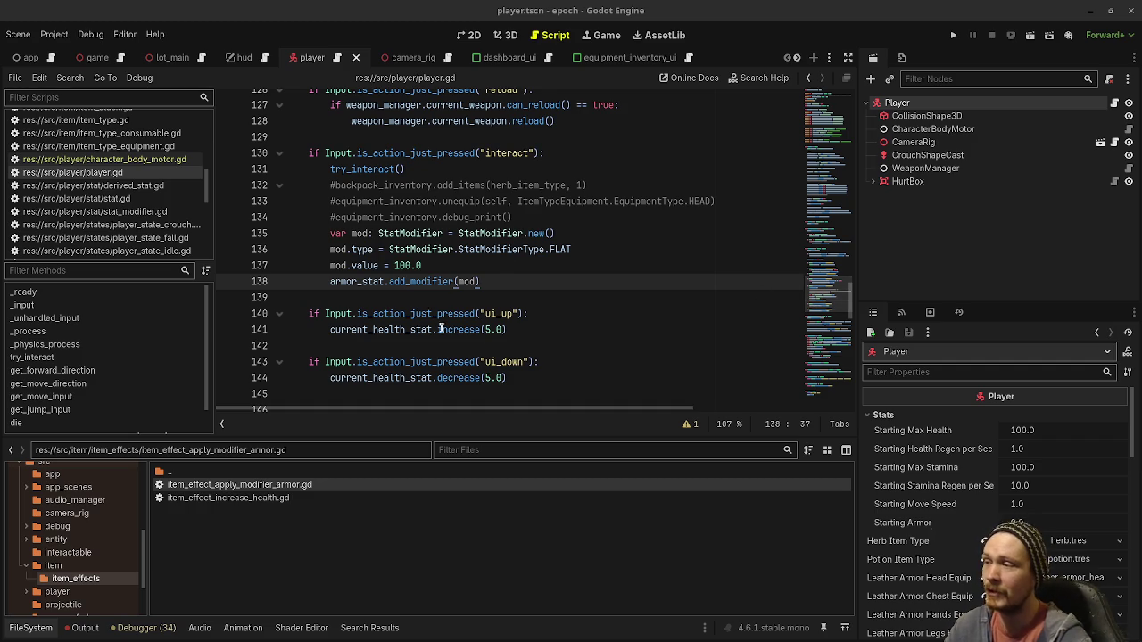
Show the lot_main level scene in the 3D view and orbit down toward the floor
scroll(111, 219, up, 3)
scroll(112, 219, up, 2)
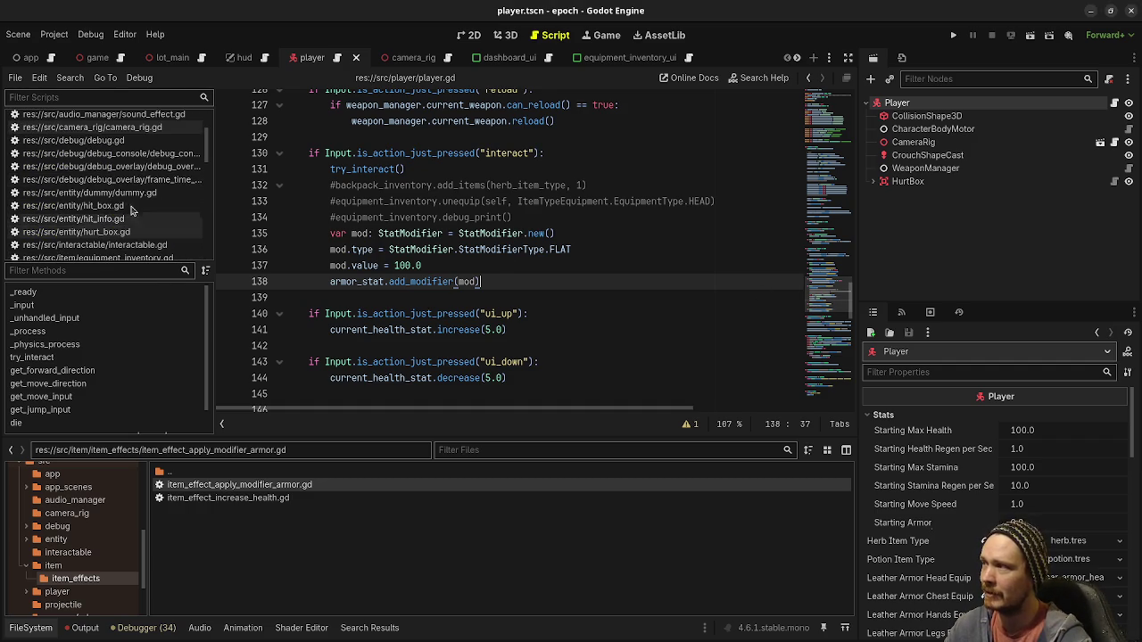
click(505, 35)
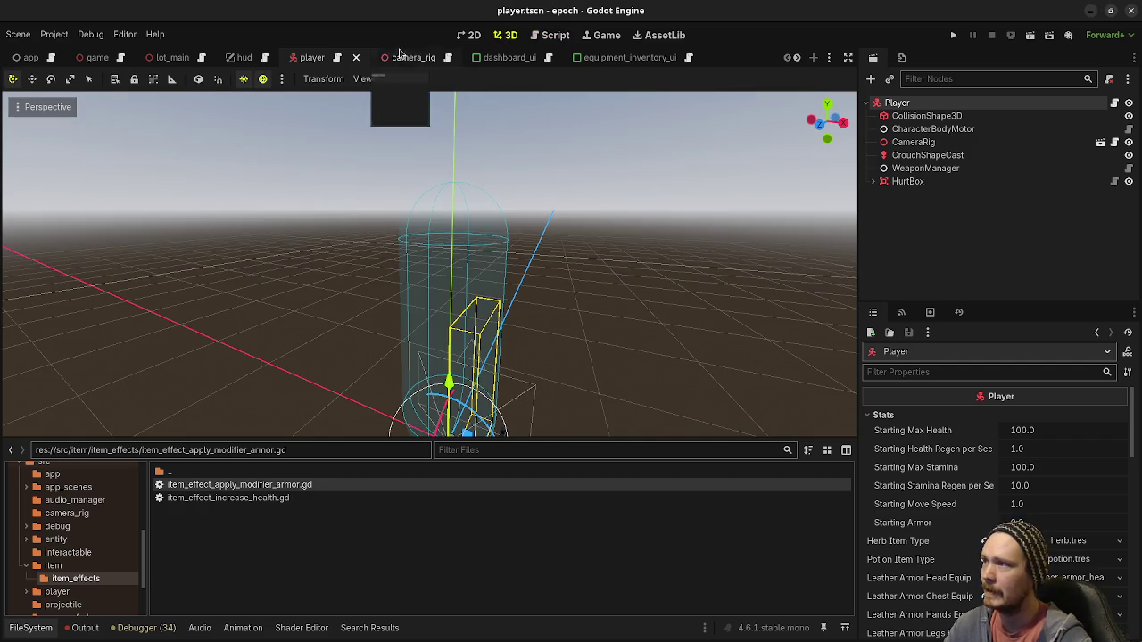
click(169, 57)
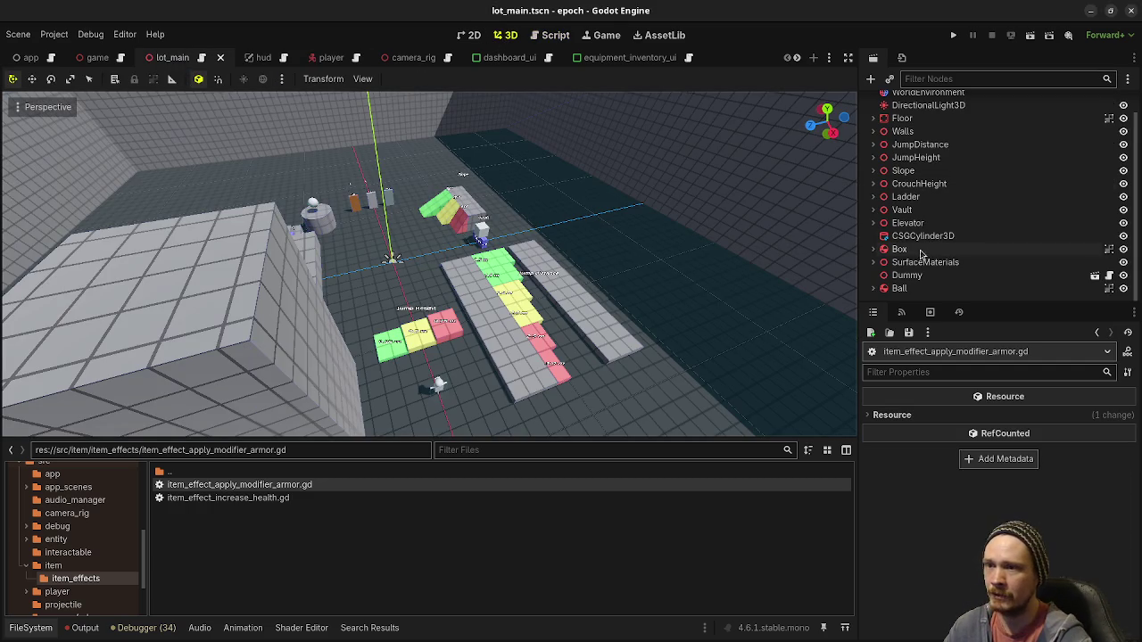
mouse_move(615, 239)
mouse_down()
mouse_move(588, 201)
mouse_move(541, 279)
mouse_up()
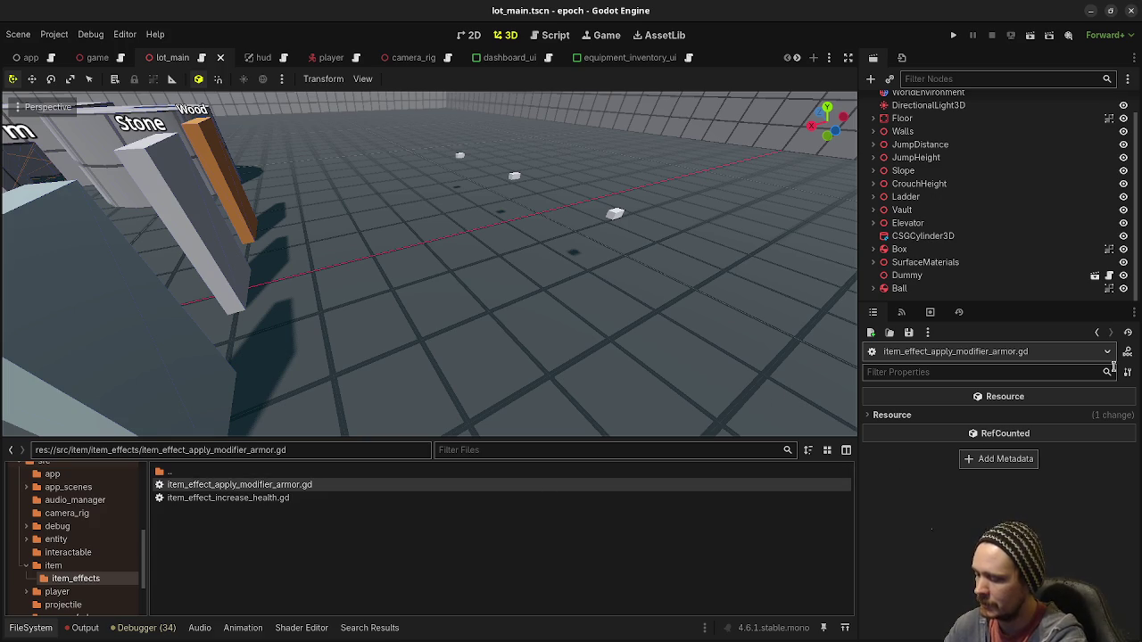
key(super)
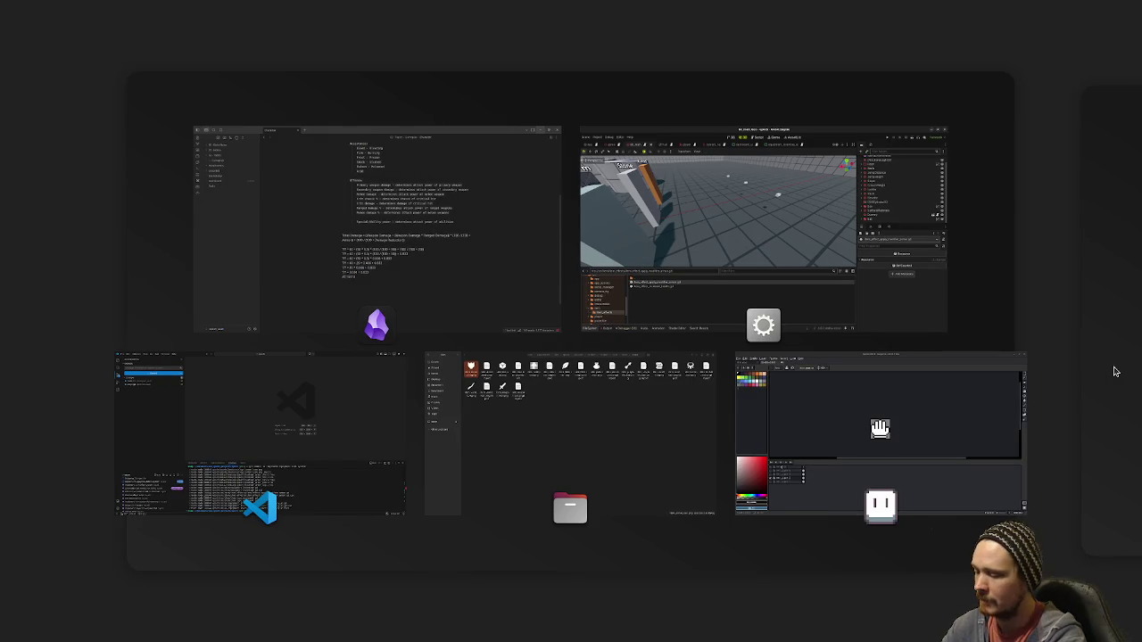
Close the window overview and import the Blender 5.0 preferences on Blender's welcome screen
key(super)
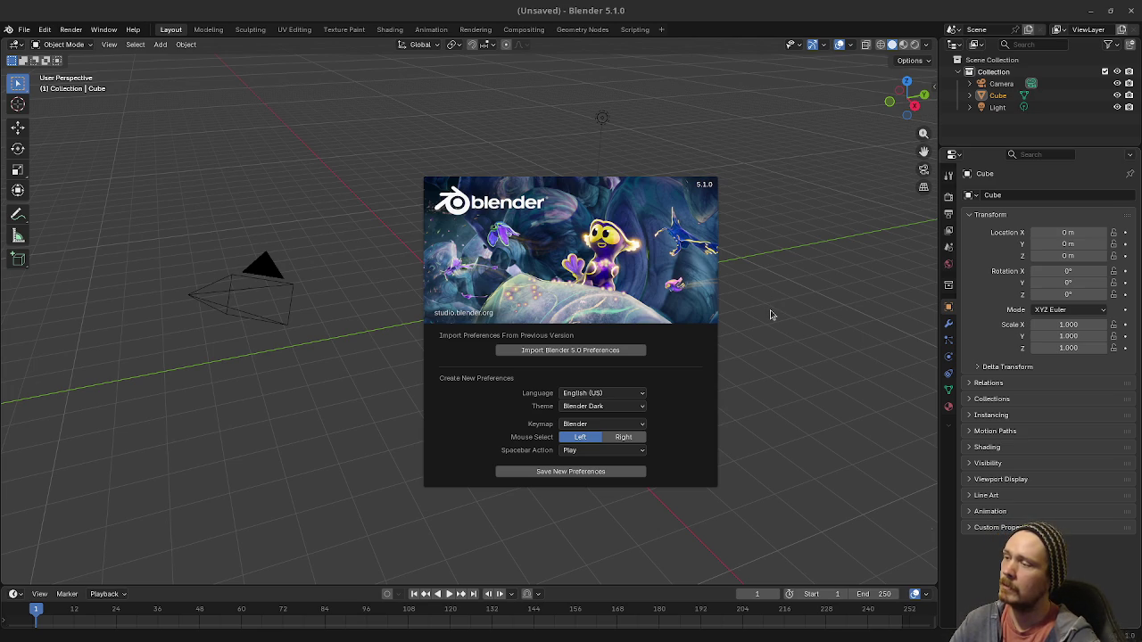
click(552, 350)
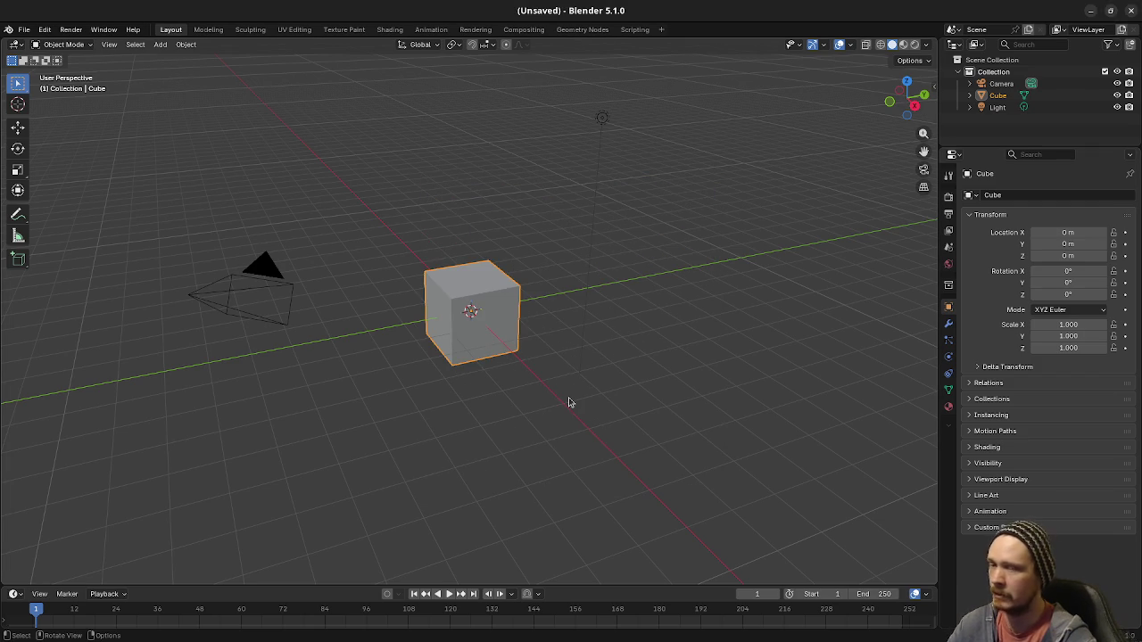
Reopen mervin_rigged.blend from Blender's recent files list
click(31, 34)
mouse_move(69, 72)
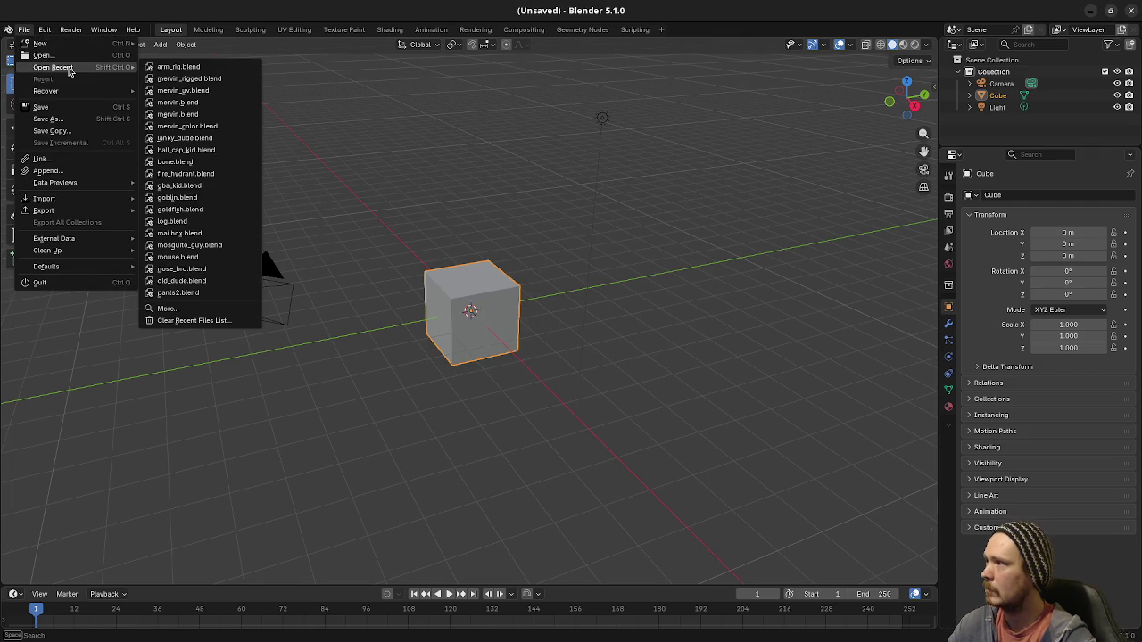
click(180, 80)
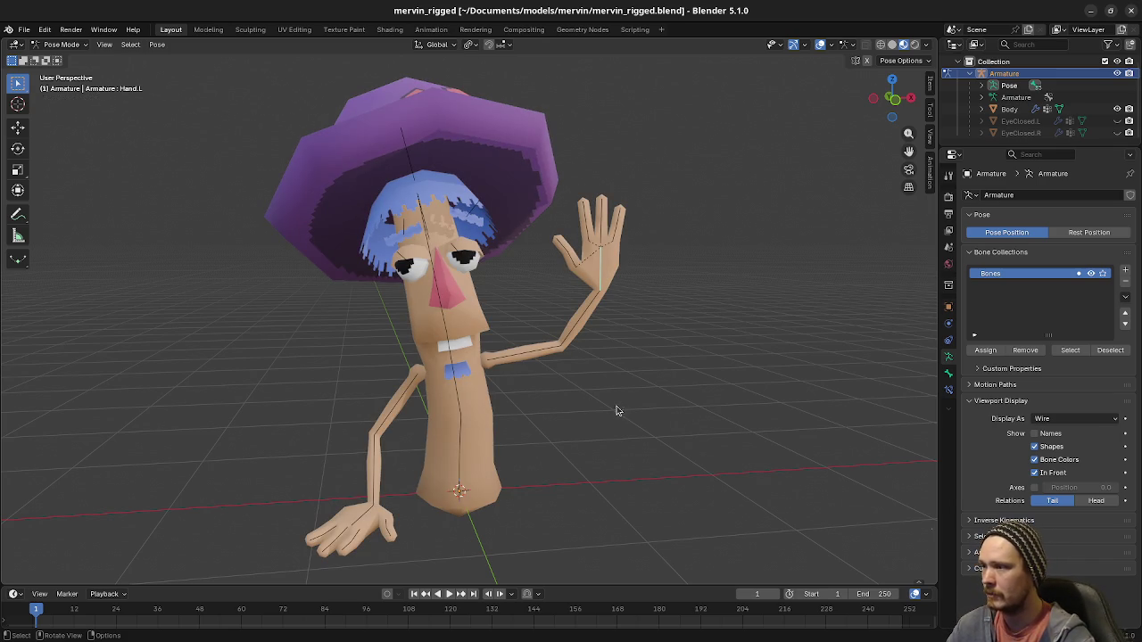
Try rotating the Spine02 bone, cancel it, then bend the Spine05 bone
click(593, 313)
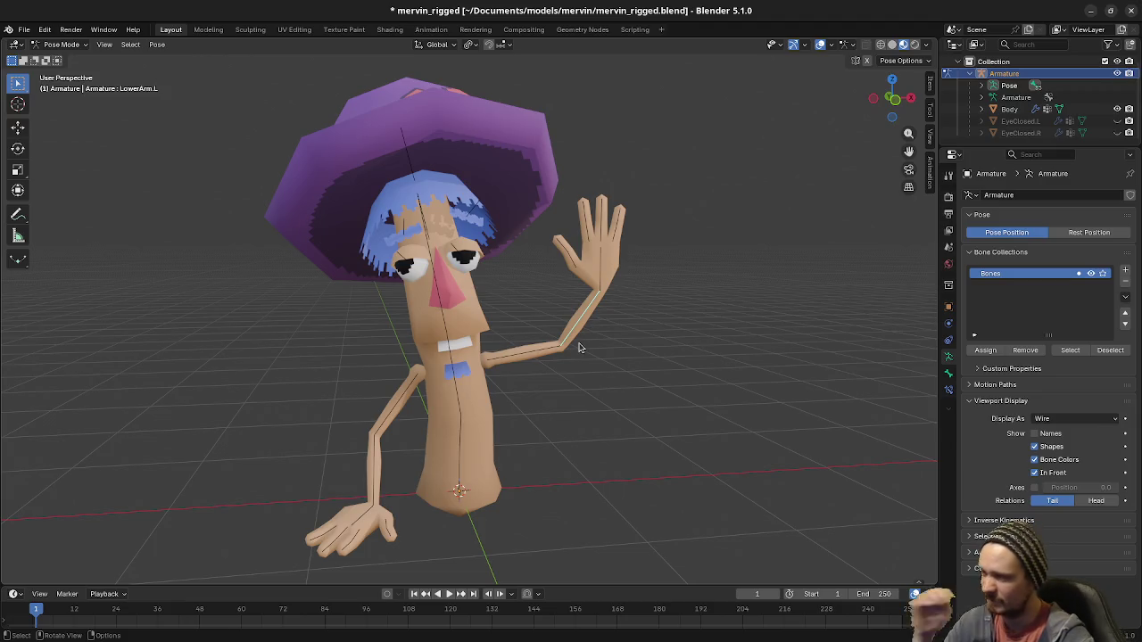
click(453, 429)
drag(567, 436, 540, 436)
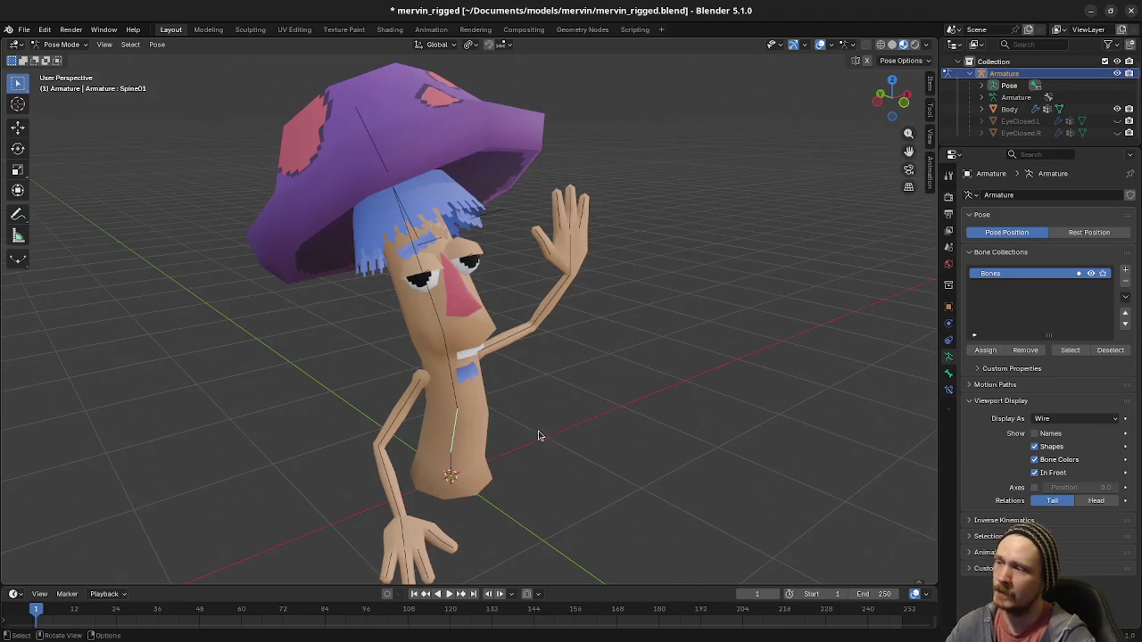
click(454, 382)
key(r)
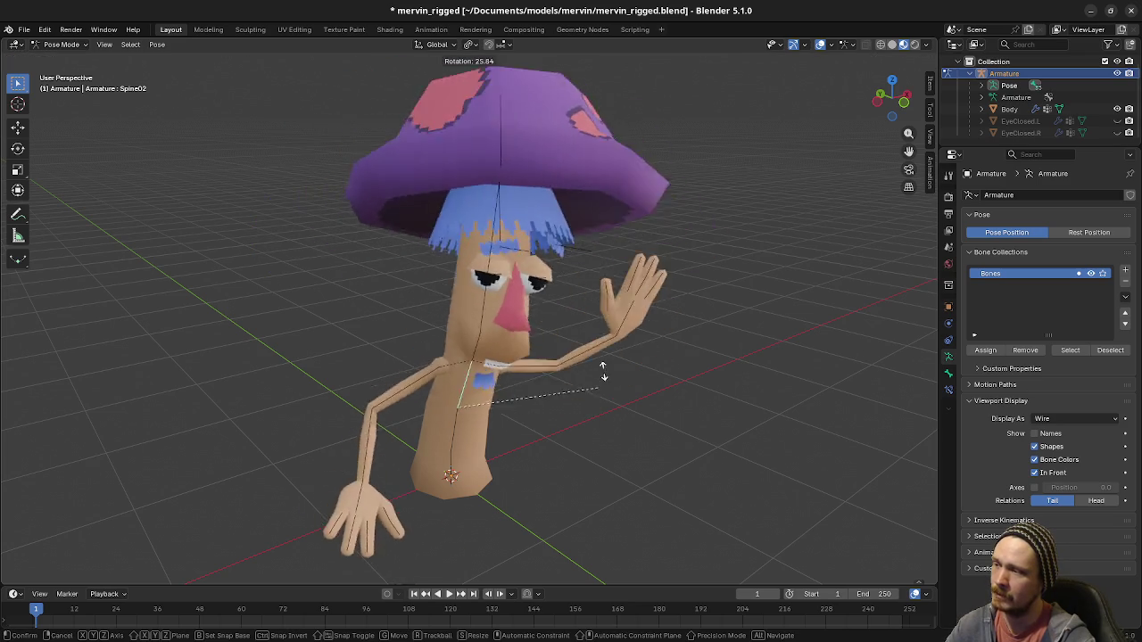
right_click(593, 413)
click(439, 302)
key(r)
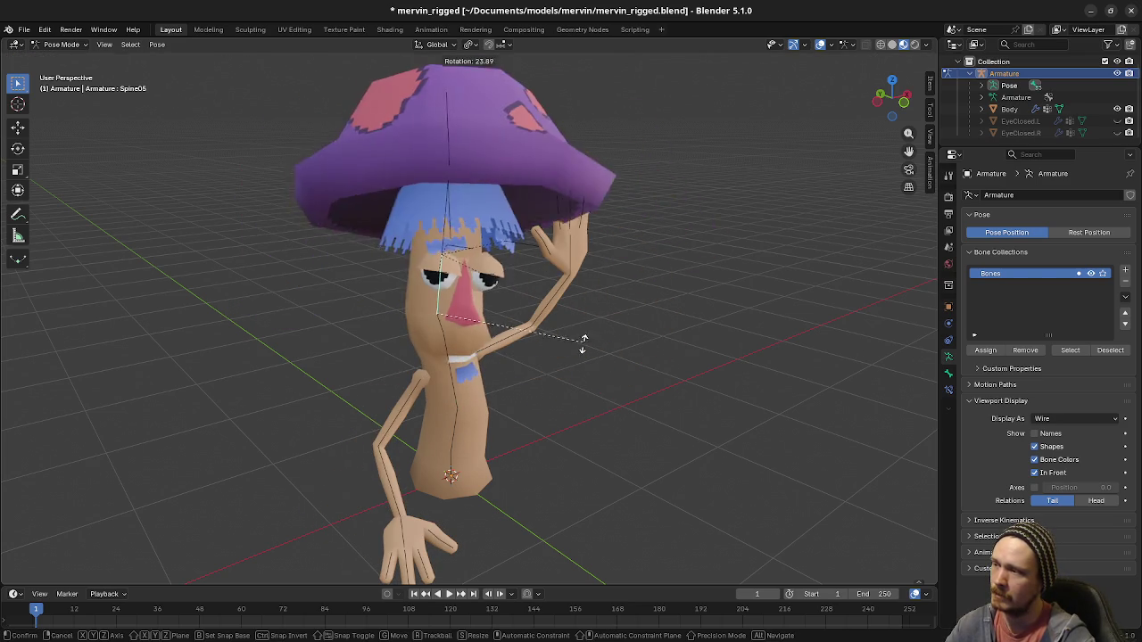
click(572, 347)
Try rotating the Hair bone, cancel it, then tilt the head with Spine06
drag(576, 423, 523, 422)
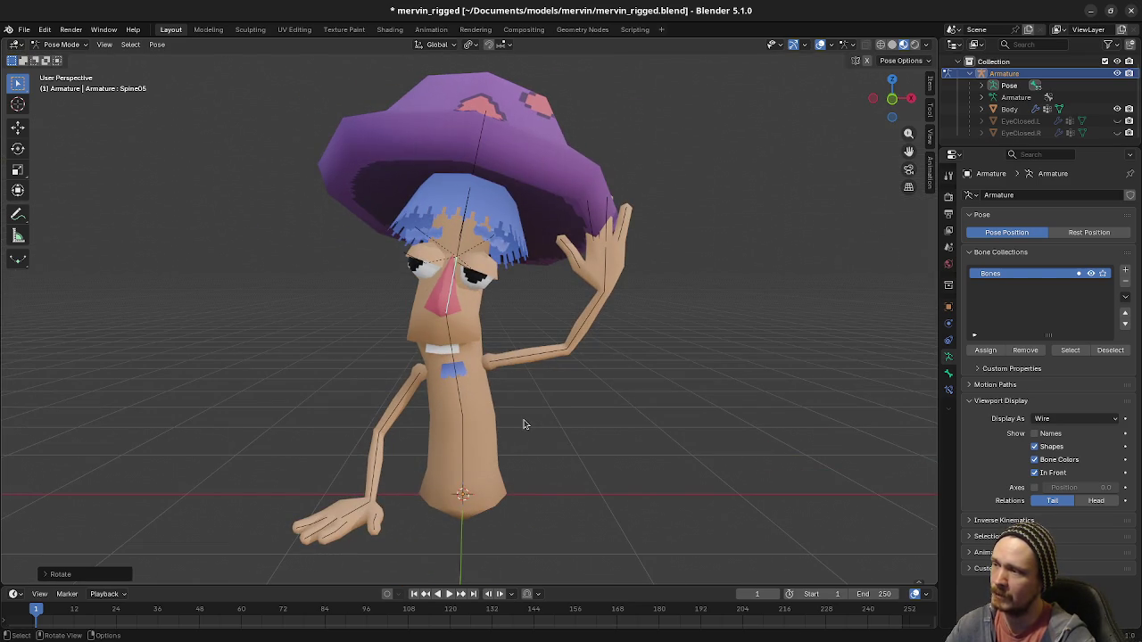
click(463, 239)
key(r)
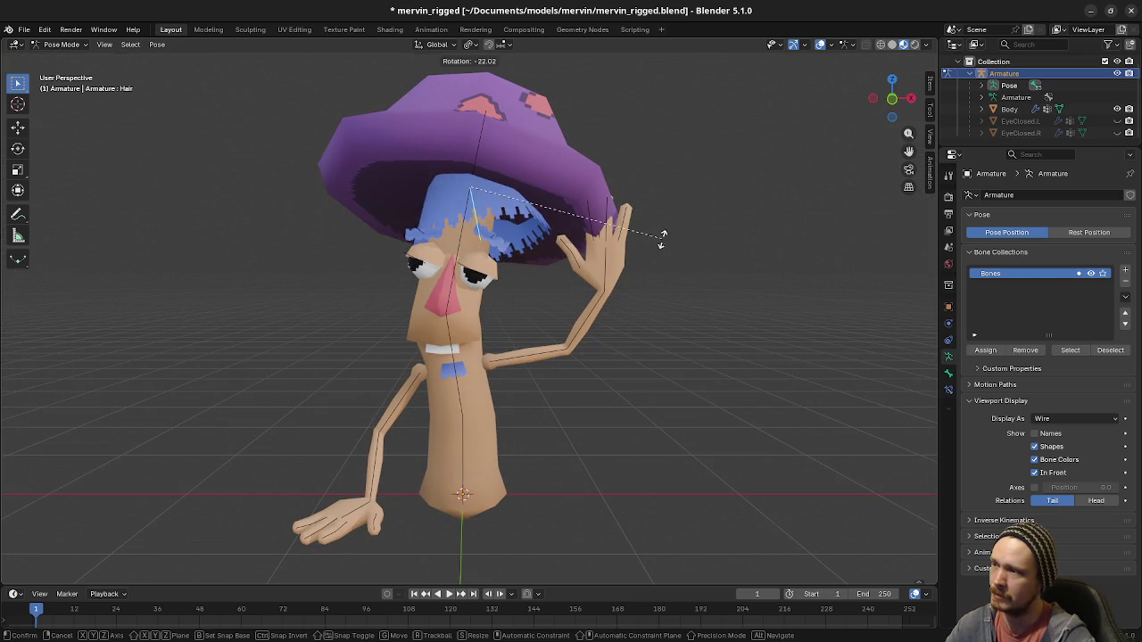
right_click(657, 261)
click(460, 252)
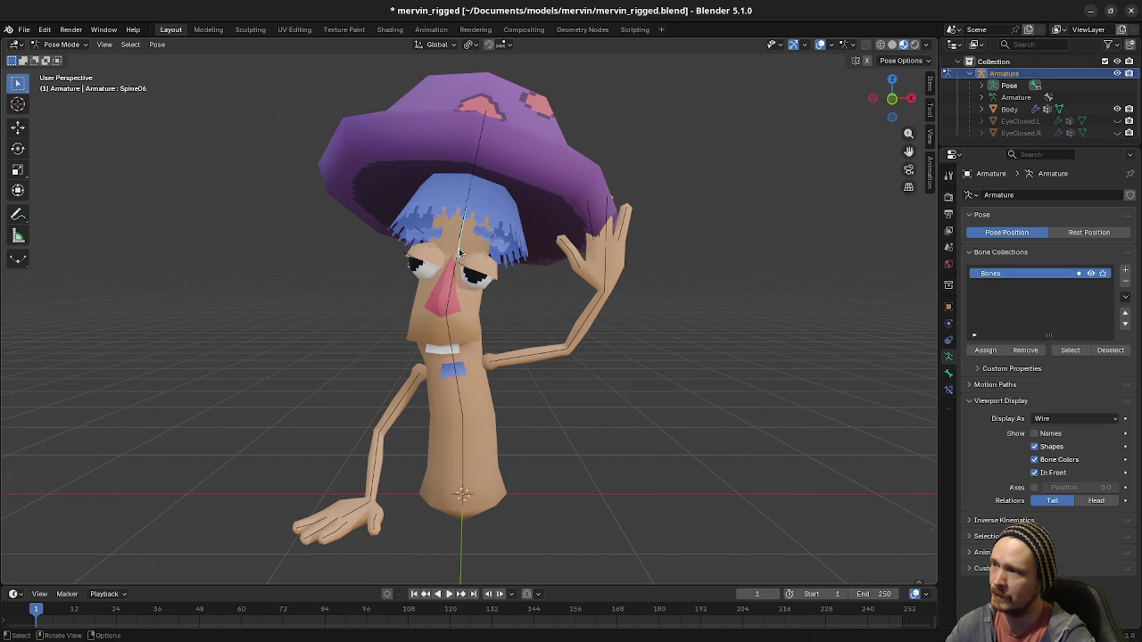
key(r)
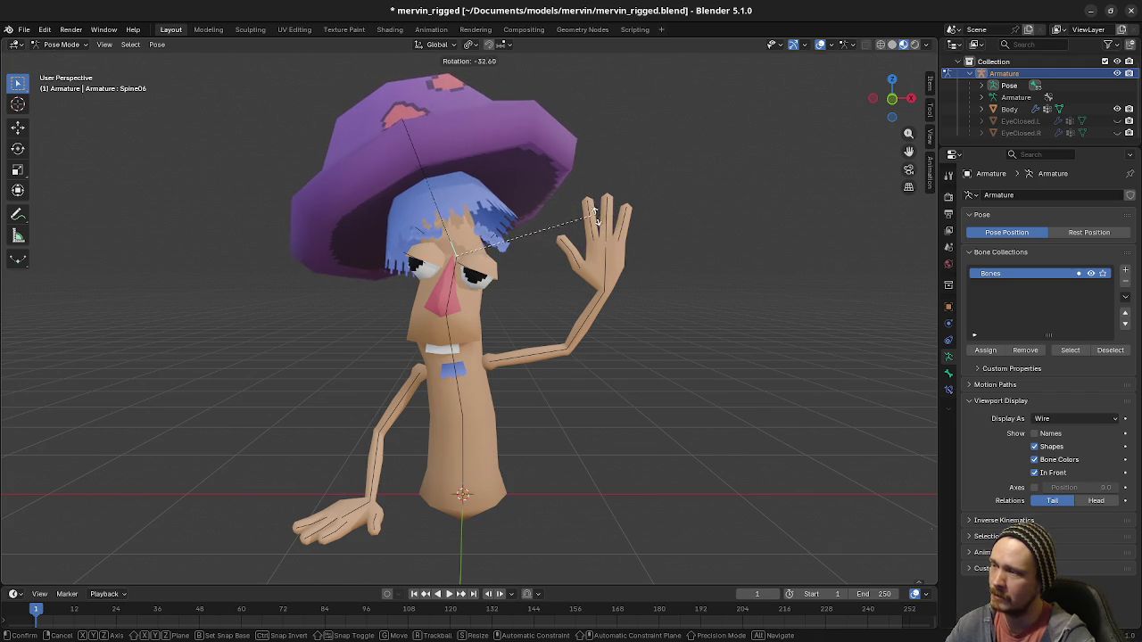
click(604, 237)
Rotate the left upper arm bone, then undo and redo that change
mouse_move(604, 357)
mouse_down()
mouse_move(604, 367)
mouse_move(316, 349)
mouse_move(595, 378)
mouse_move(644, 364)
mouse_move(539, 357)
mouse_up()
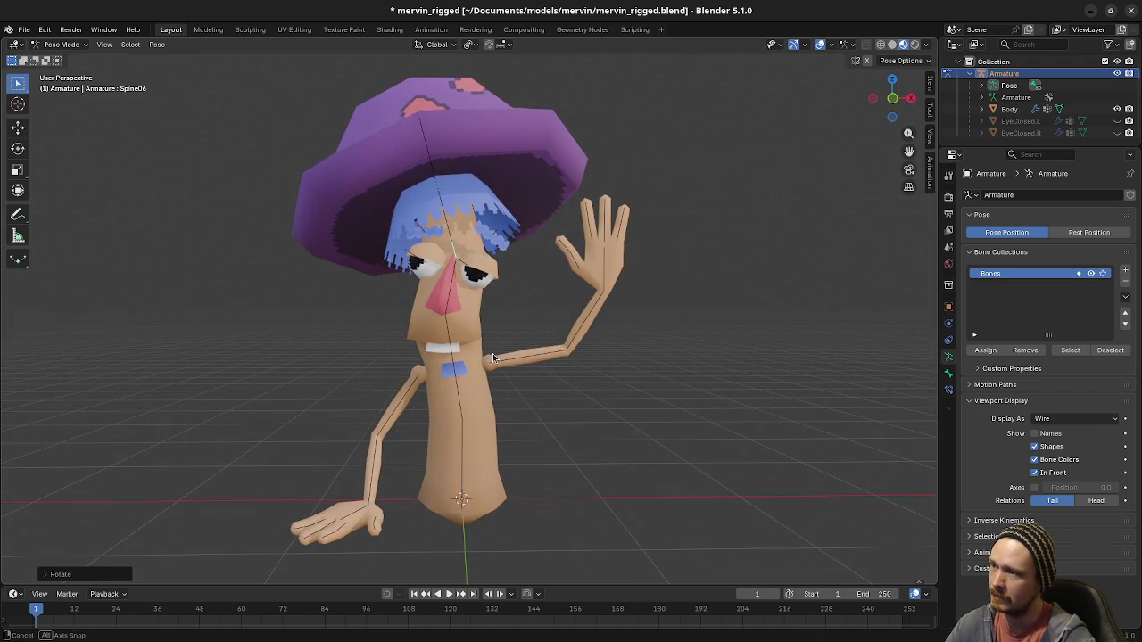
click(539, 357)
key(r)
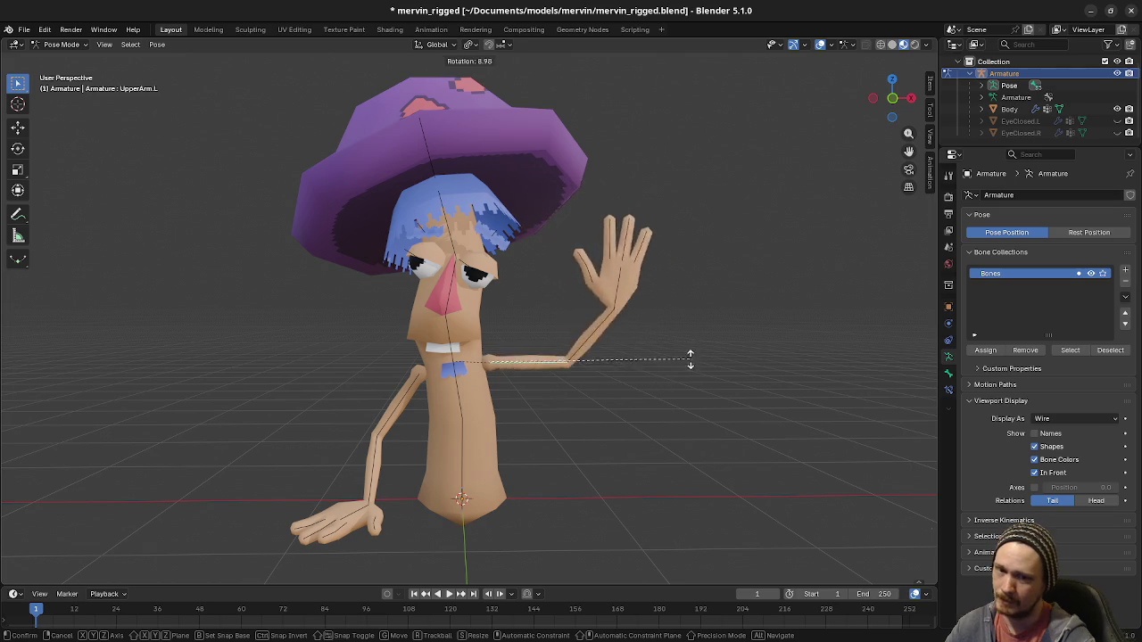
click(754, 311)
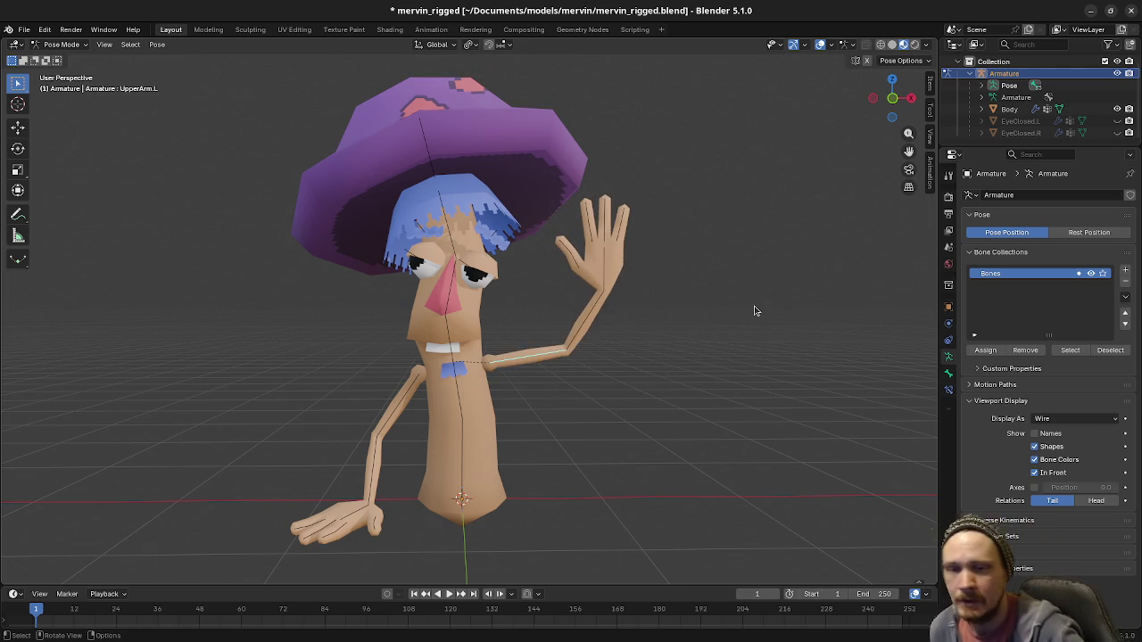
key(ctrl+z)
key(ctrl+shift+z)
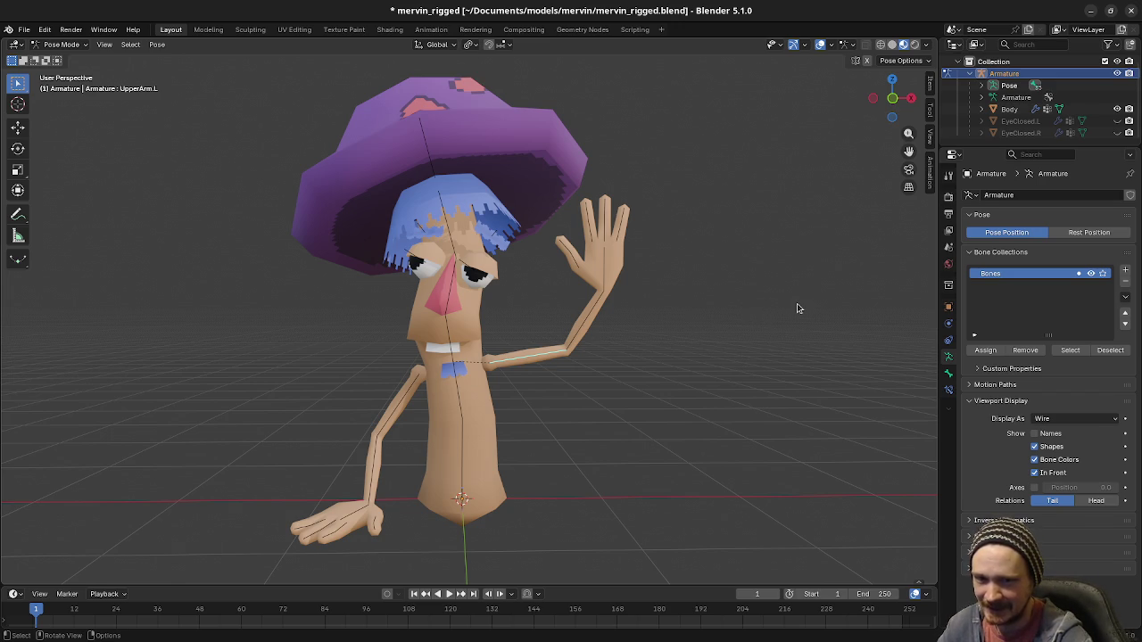
Bend the whole body with Spine01, then undo back through the recent pose edits
mouse_move(588, 378)
mouse_down()
mouse_move(573, 409)
mouse_move(685, 410)
mouse_move(602, 409)
mouse_move(631, 411)
mouse_up()
click(494, 436)
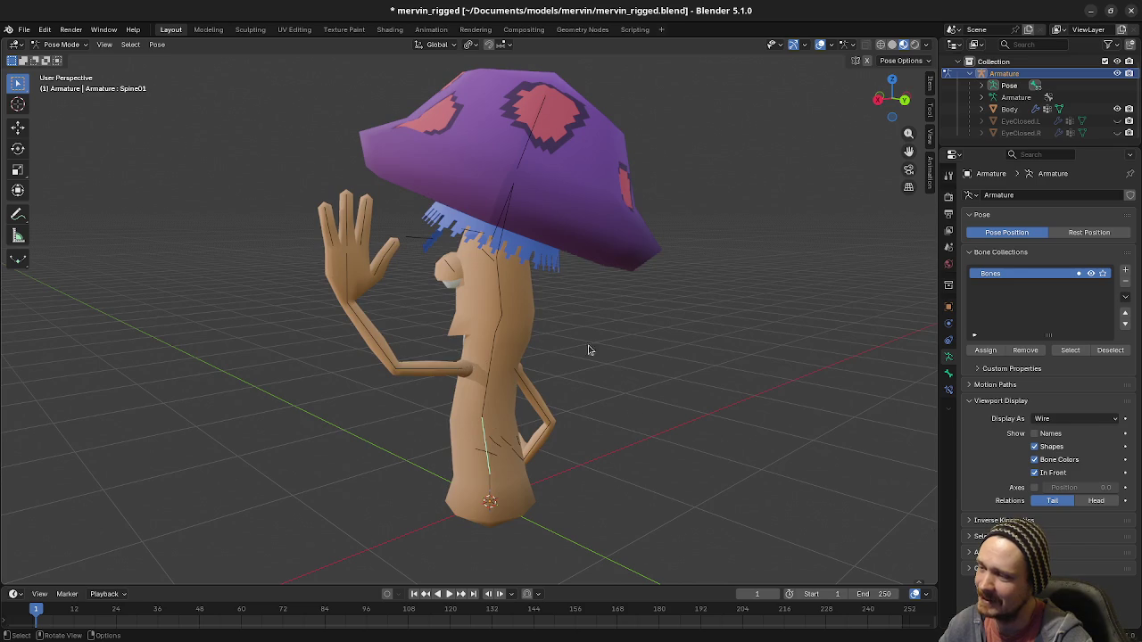
key(r)
click(630, 402)
drag(430, 426, 696, 452)
key(ctrl+z)
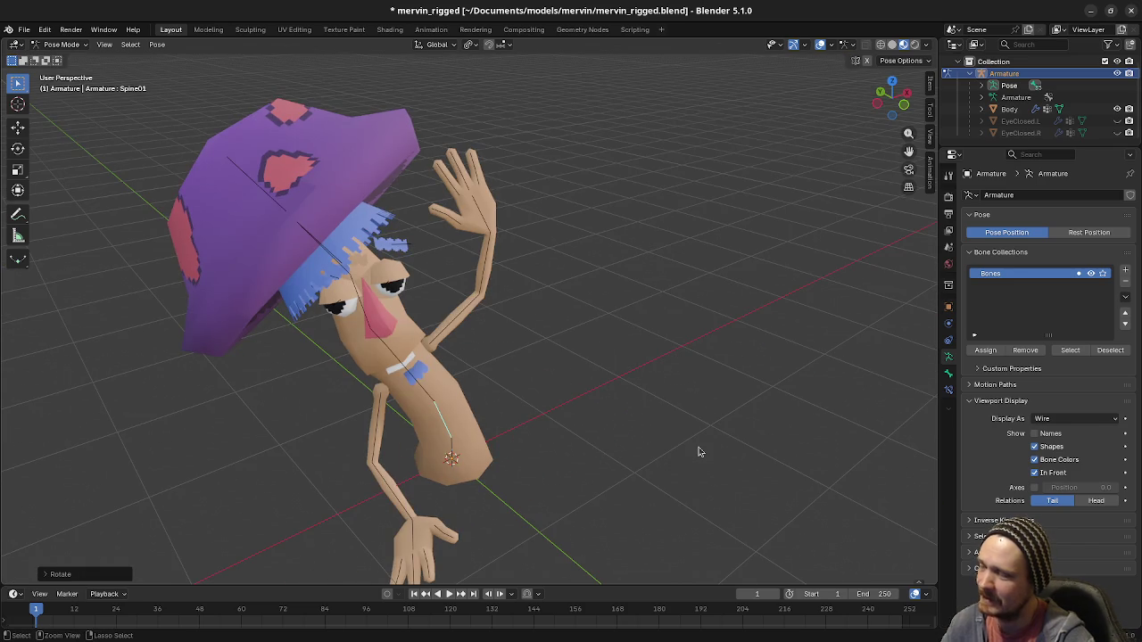
key(ctrl+z)
key(ctrl+z)
key(ctrl+z)
key(ctrl+z)
key(ctrl+z)
key(ctrl+z)
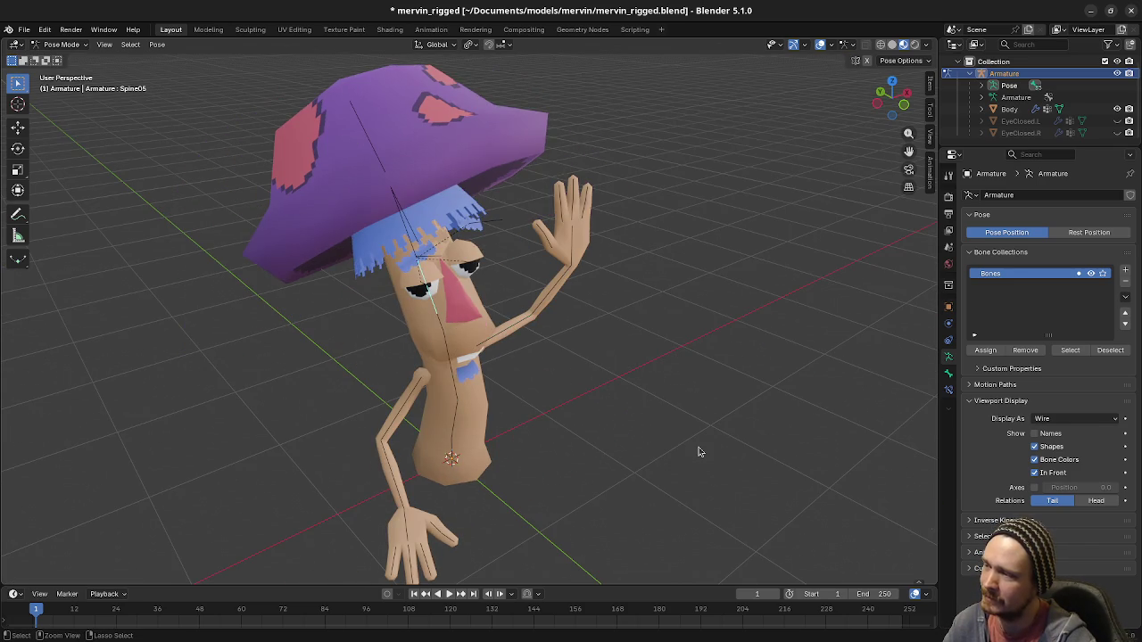
key(ctrl+z)
key(ctrl+z)
key(ctrl+z)
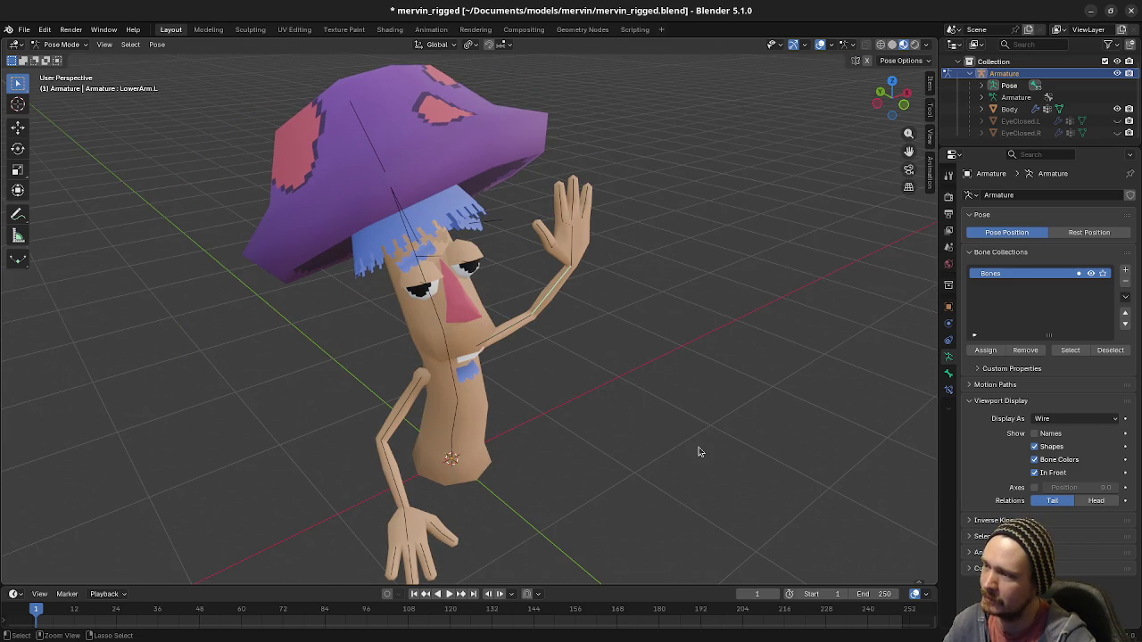
Tilt the hat's Top bone and orbit around the character to inspect it
mouse_move(699, 452)
mouse_down()
mouse_move(670, 438)
mouse_move(702, 447)
mouse_up()
click(394, 139)
key(r)
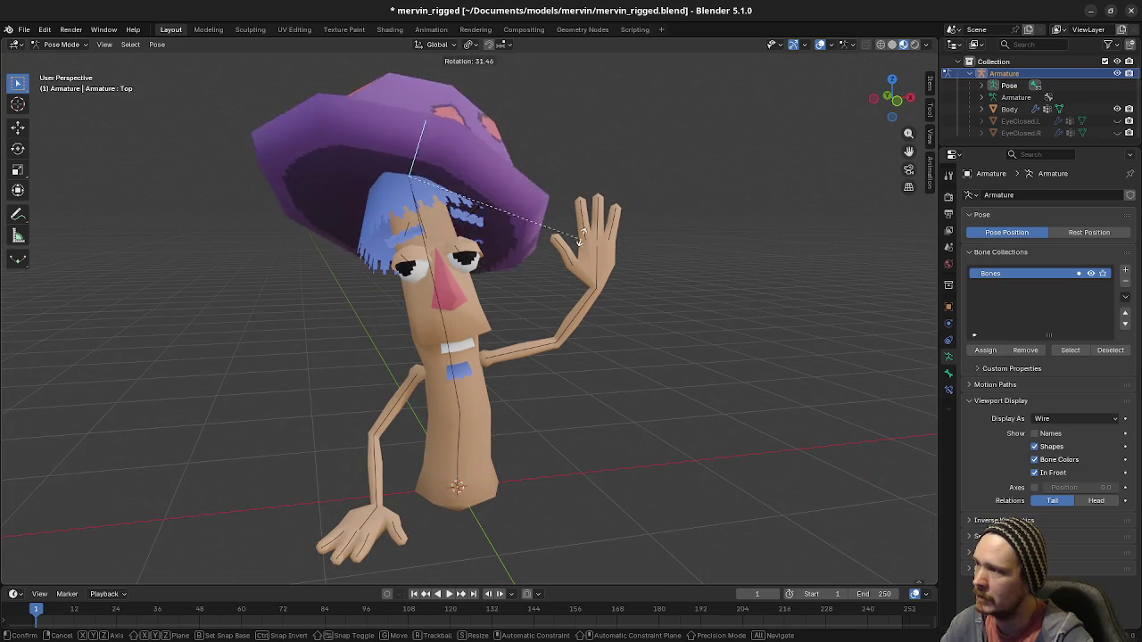
click(600, 210)
drag(500, 384, 508, 376)
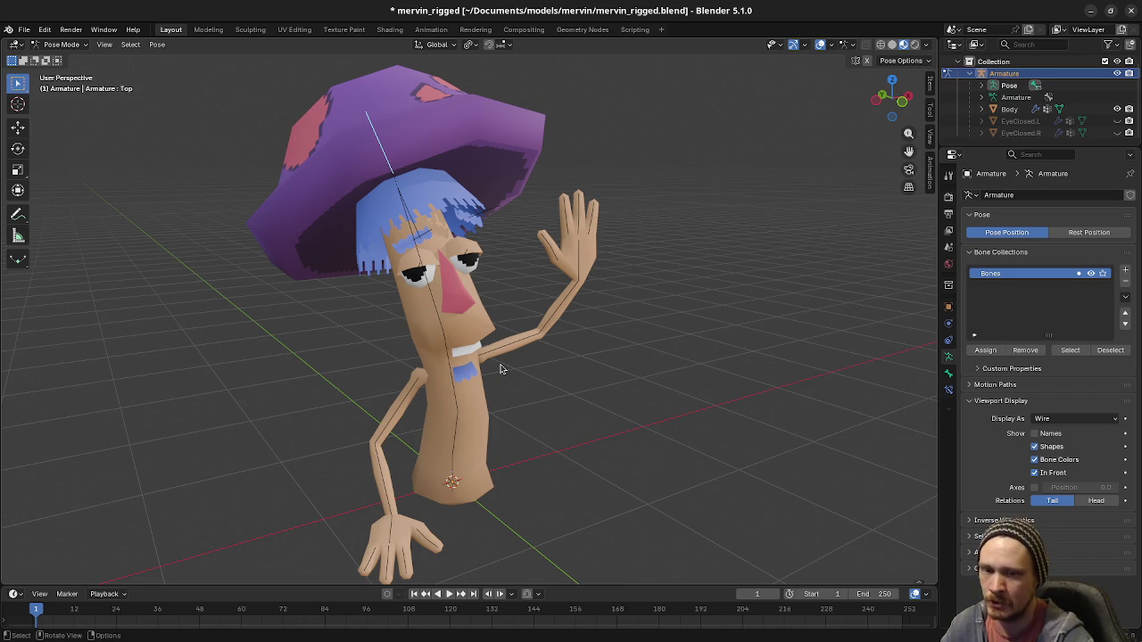
mouse_move(500, 368)
mouse_down()
mouse_move(592, 420)
mouse_move(535, 366)
mouse_move(655, 407)
mouse_up()
mouse_move(538, 393)
mouse_down()
mouse_move(632, 425)
mouse_move(511, 471)
mouse_up()
Quit Blender without saving the pose changes
key(ctrl)
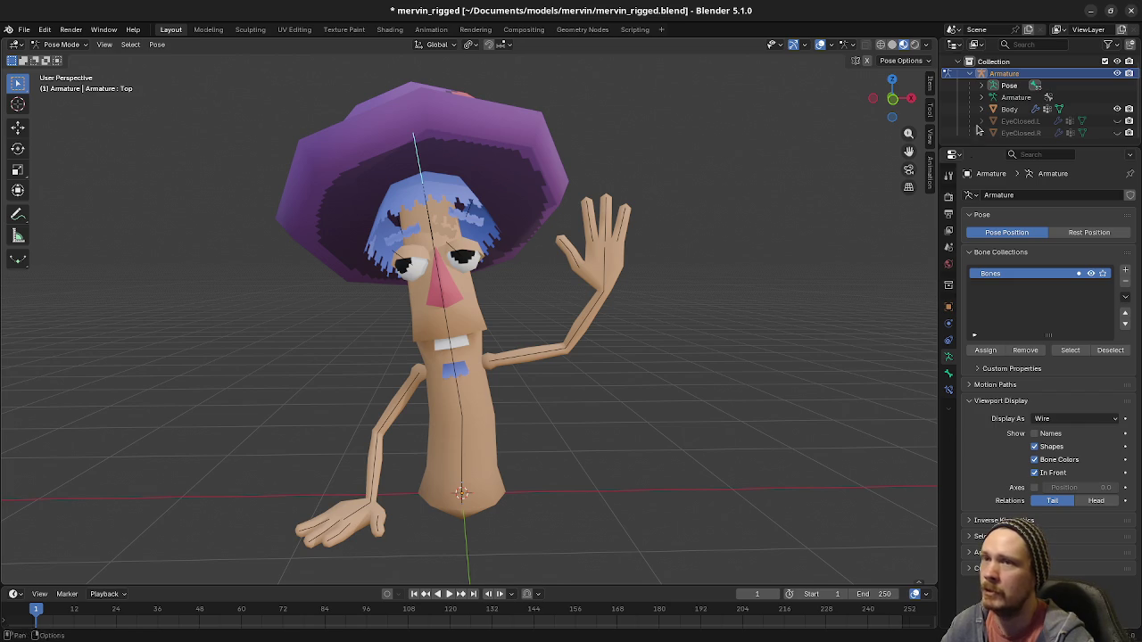
key(ctrl+q)
click(498, 347)
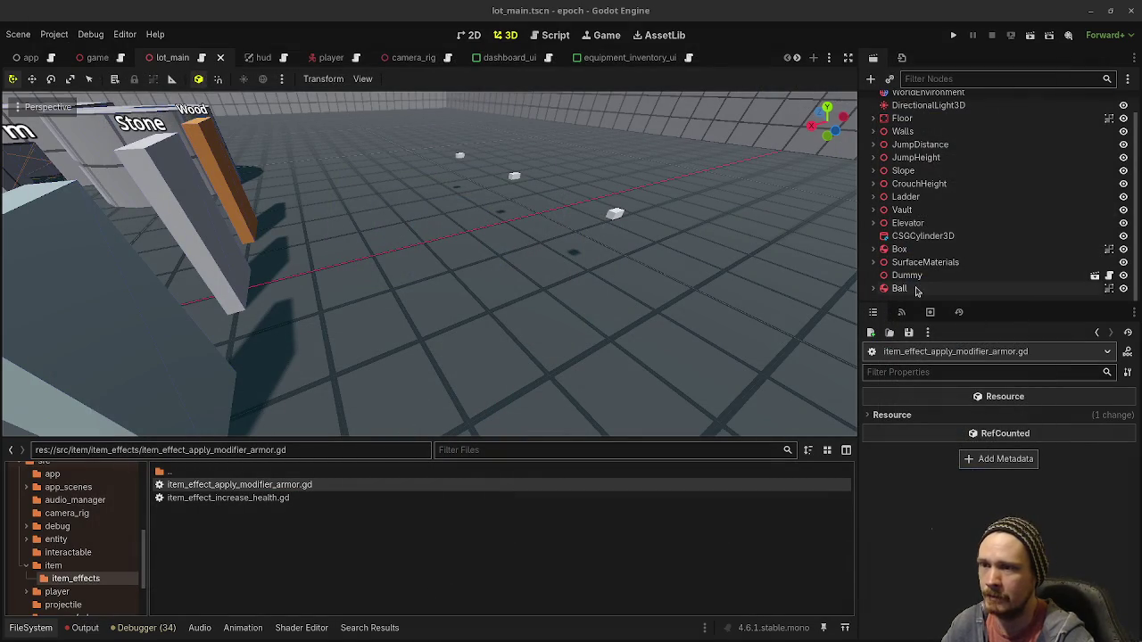
Select the first ProjectileSpawner under SurfaceMaterials and open its projectile_spawner.gd script
scroll(910, 232, up, 2)
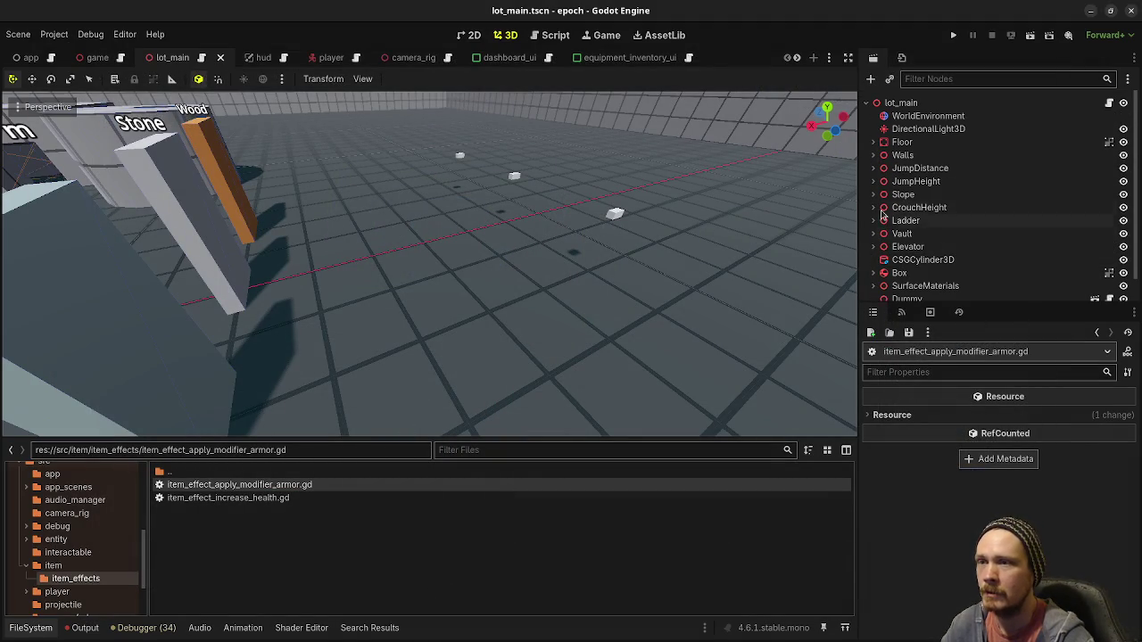
scroll(892, 258, down, 2)
click(874, 262)
scroll(919, 267, down, 3)
click(932, 254)
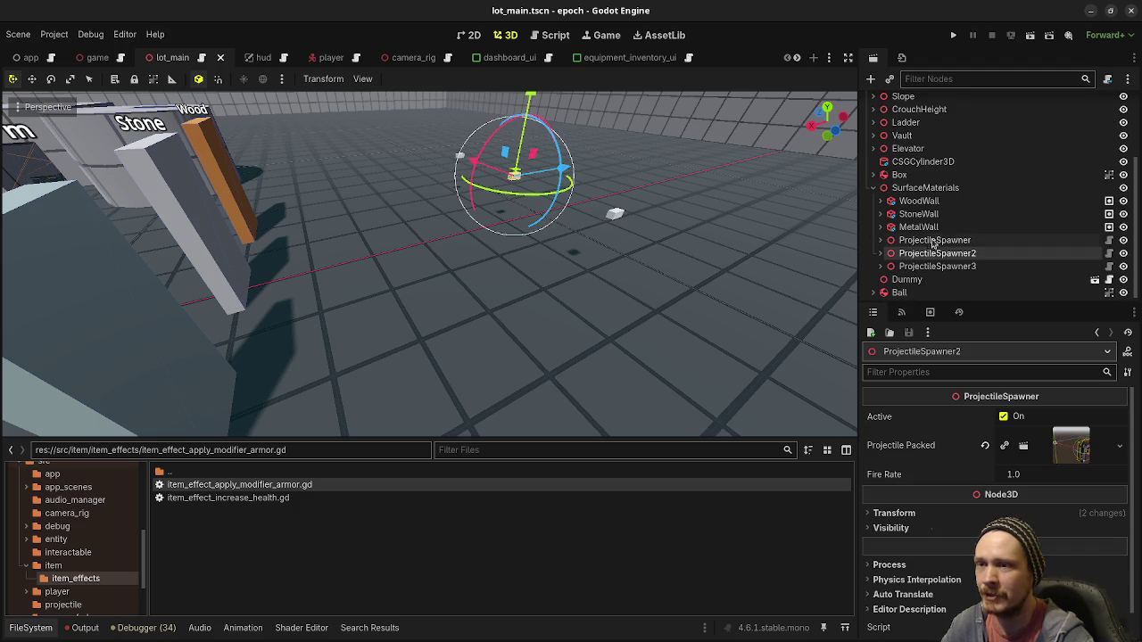
click(931, 242)
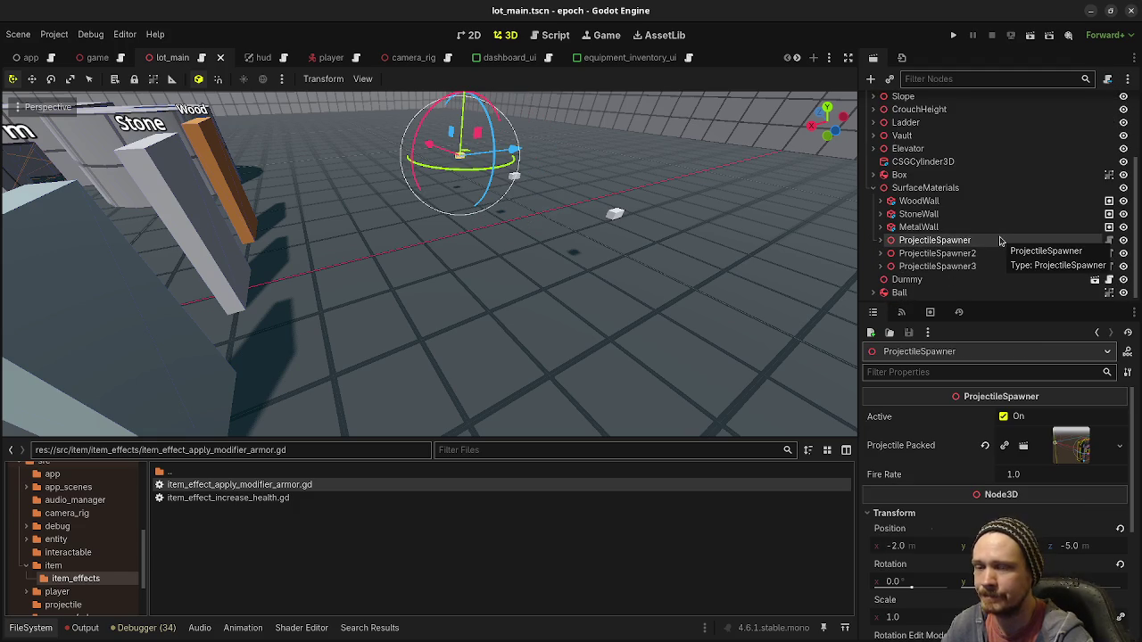
click(1109, 241)
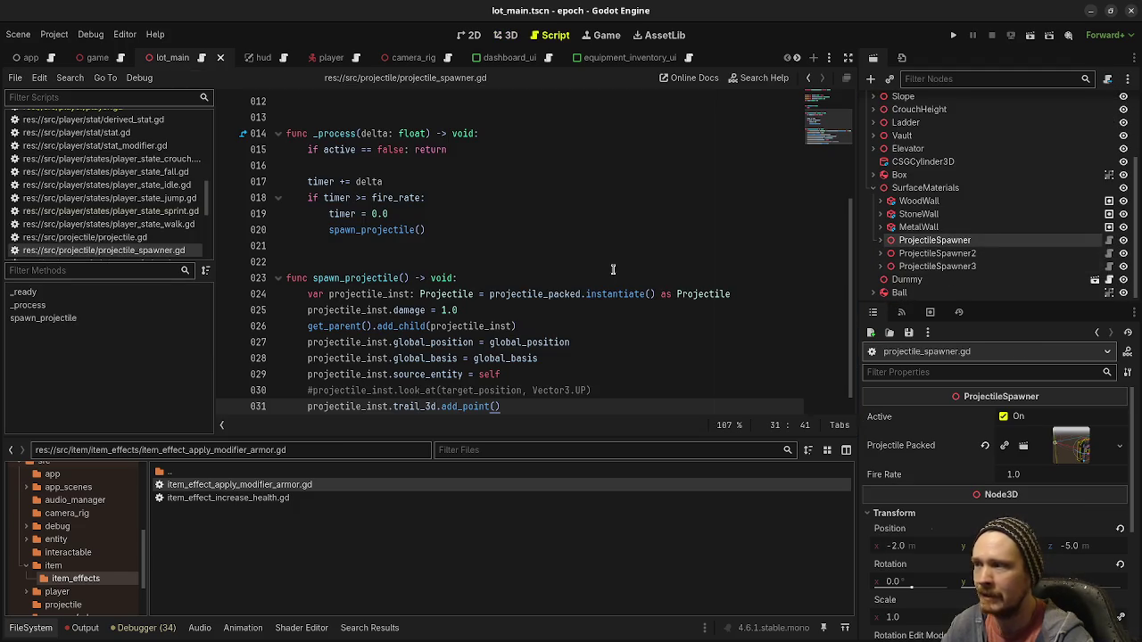
scroll(615, 286, up, 4)
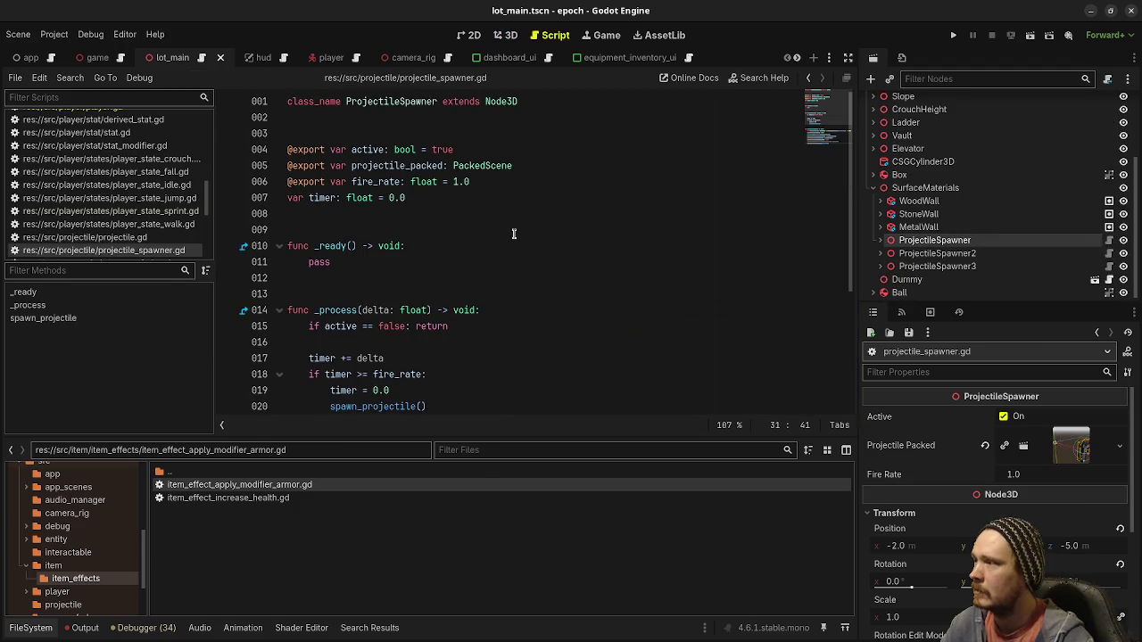
click(439, 204)
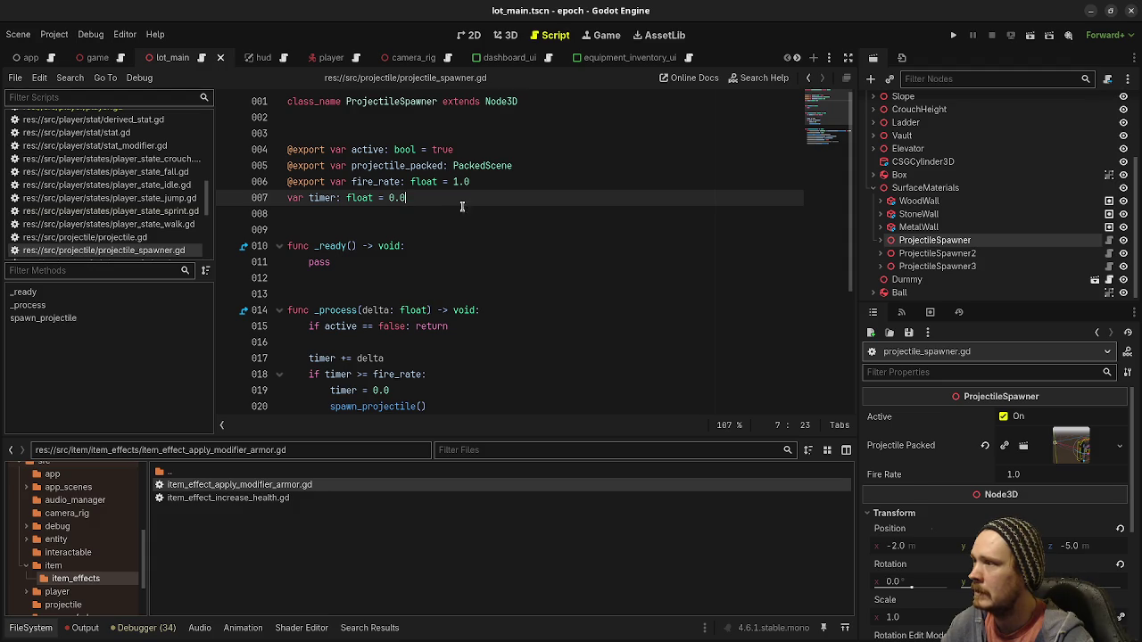
click(501, 183)
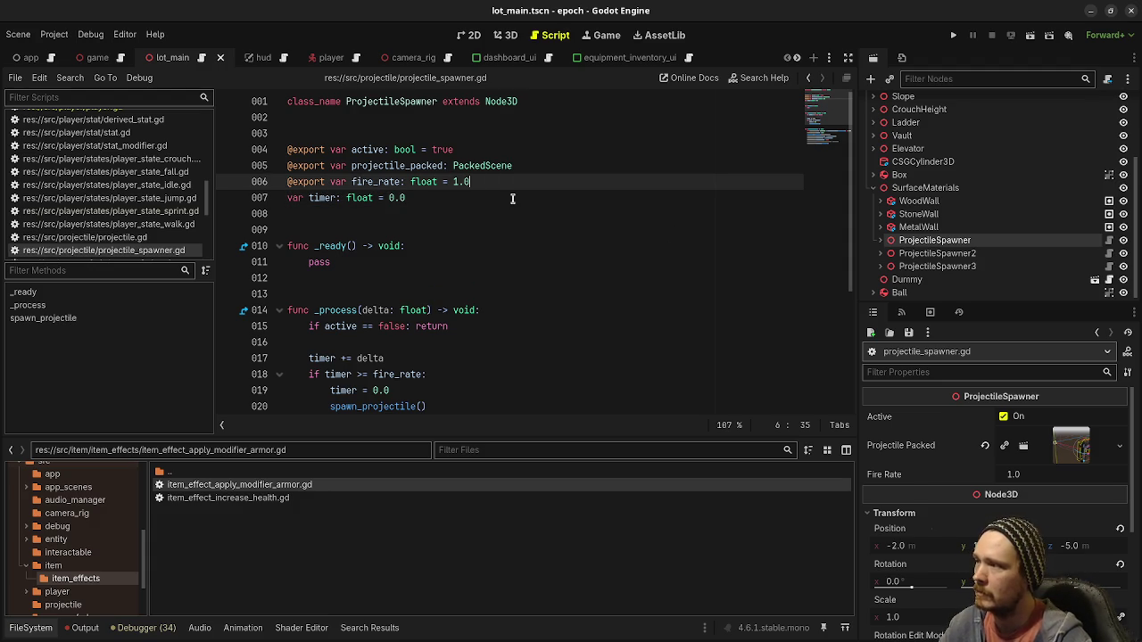
key(Return)
text(@export var damage: )
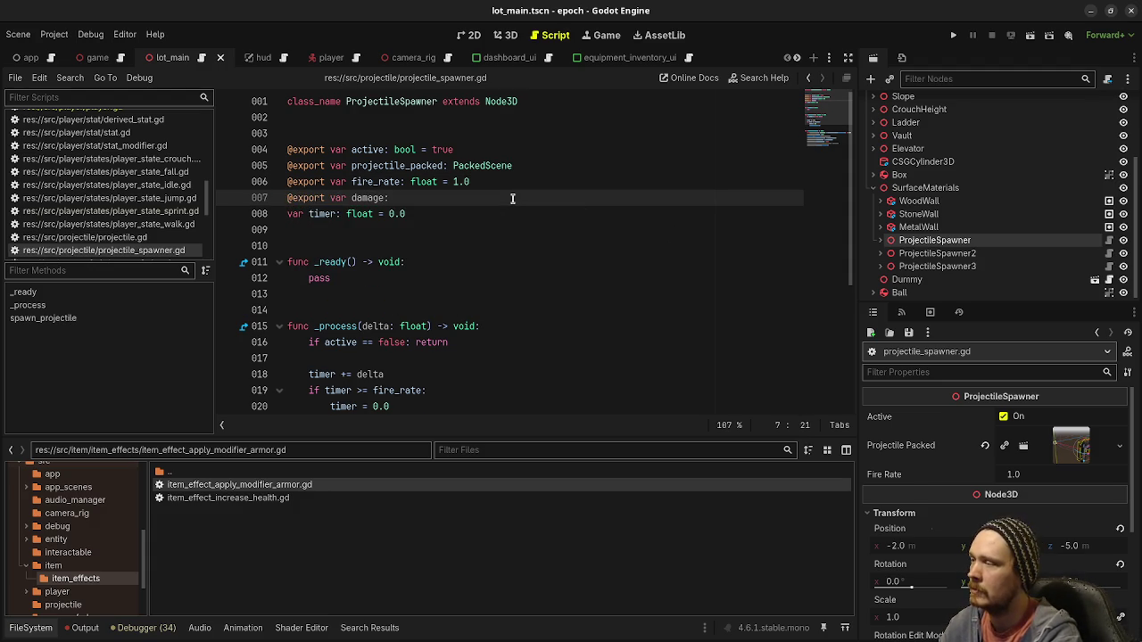
text(float = 1.0)
key(ctrl+s)
Add 'projectile_inst.damage = damage' after the source_entity line in spawn_projectile()
scroll(499, 223, down, 5)
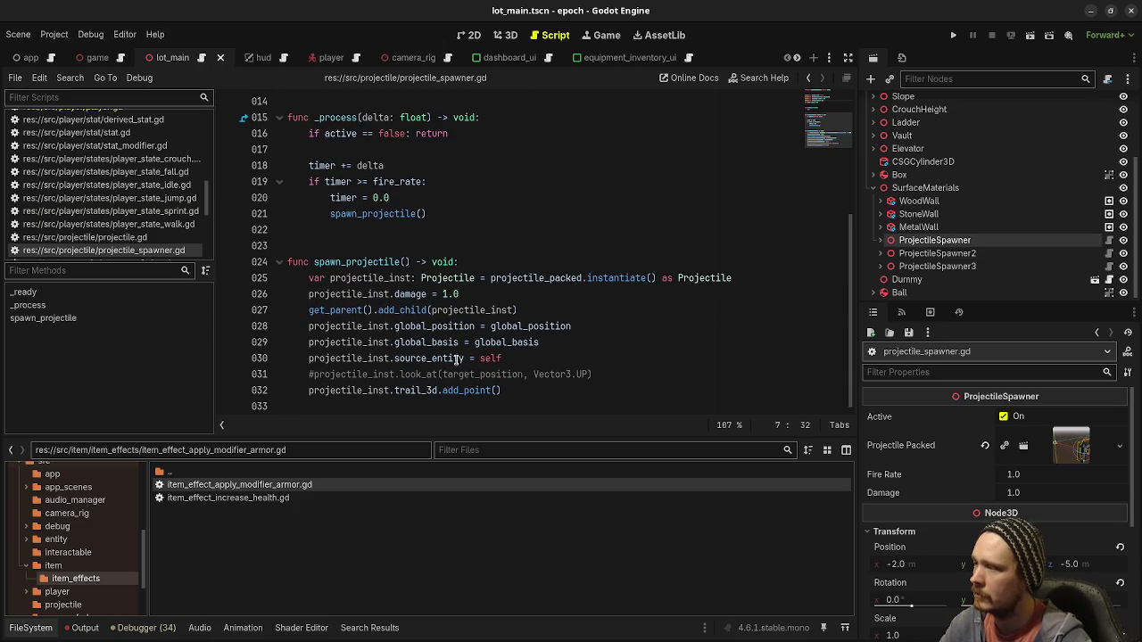
click(535, 358)
key(Return)
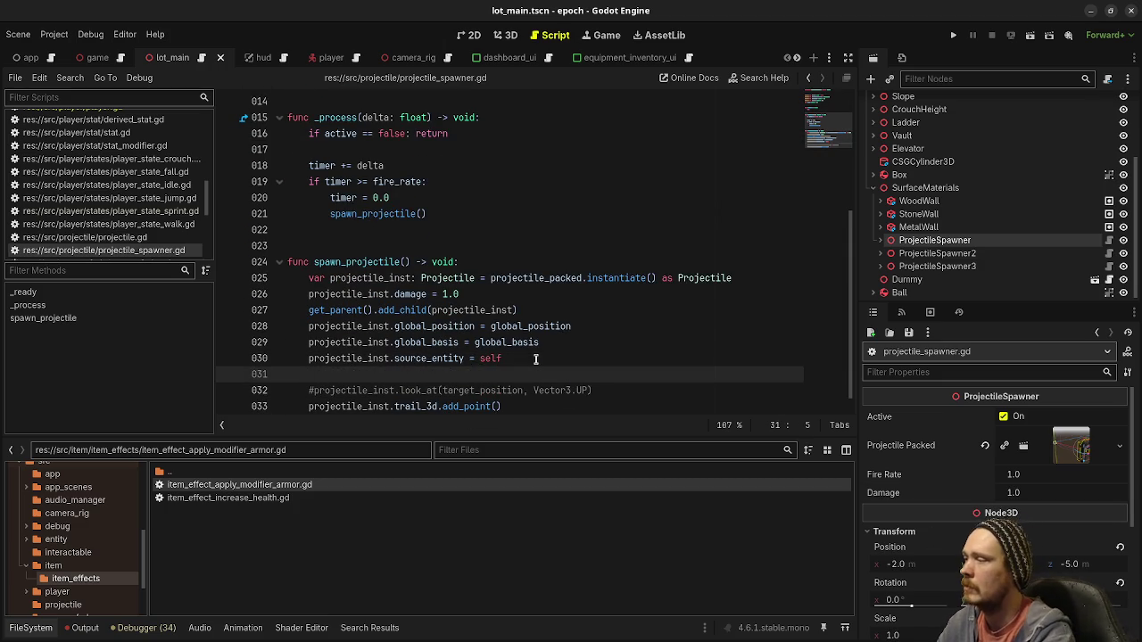
text(projectile_inst.damage = )
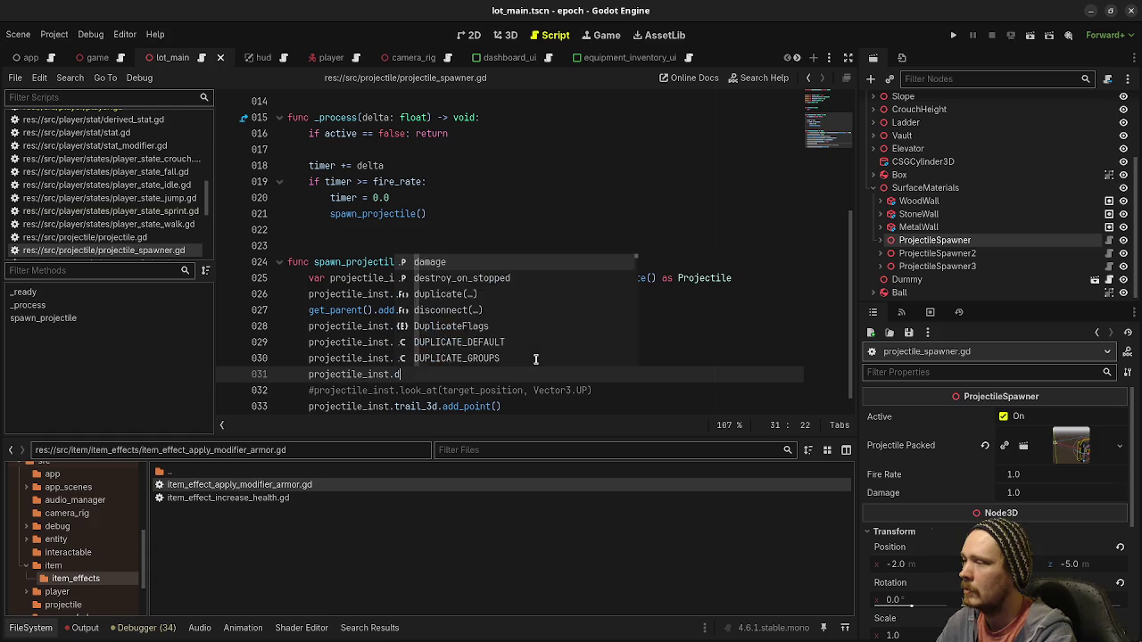
text(damage)
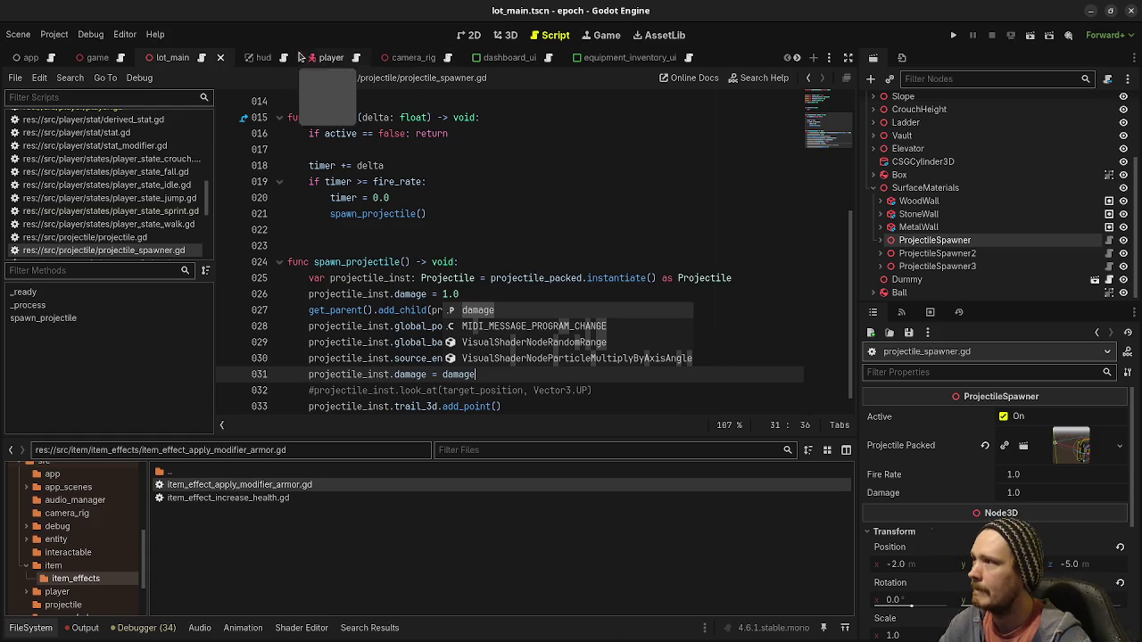
click(496, 40)
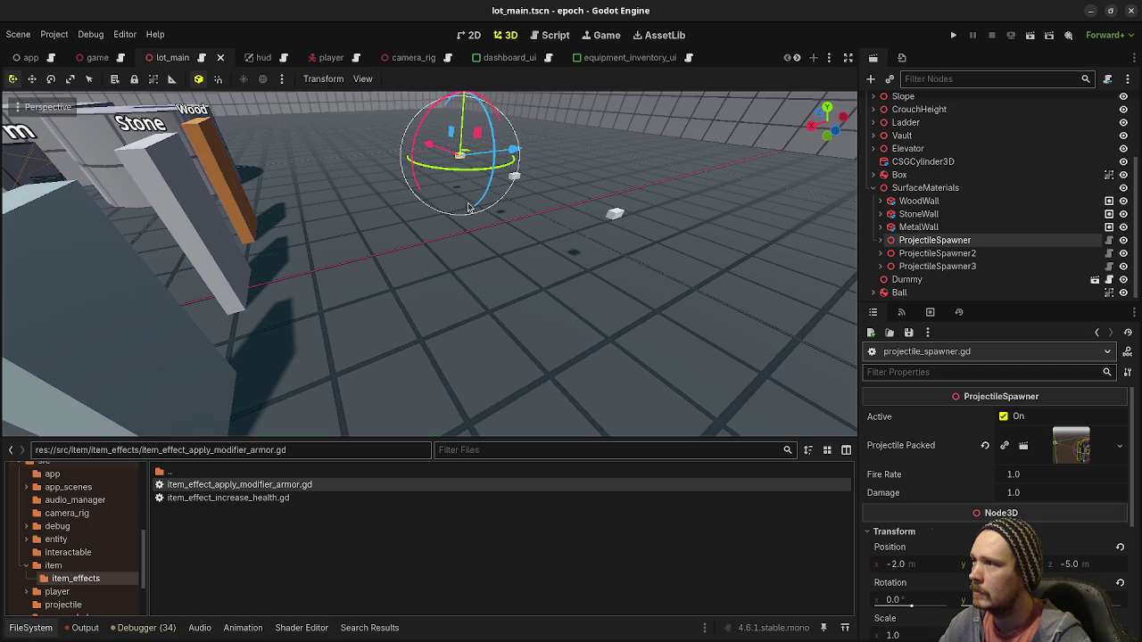
Set the first ProjectileSpawner's Damage to 20 in the Inspector
click(937, 253)
click(938, 242)
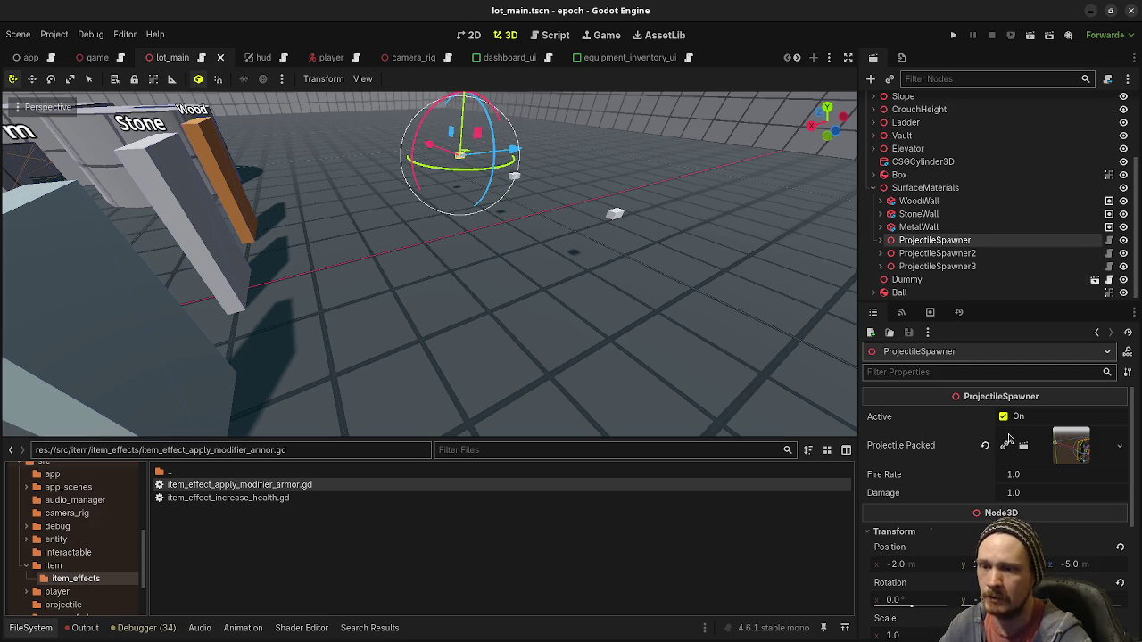
click(1037, 497)
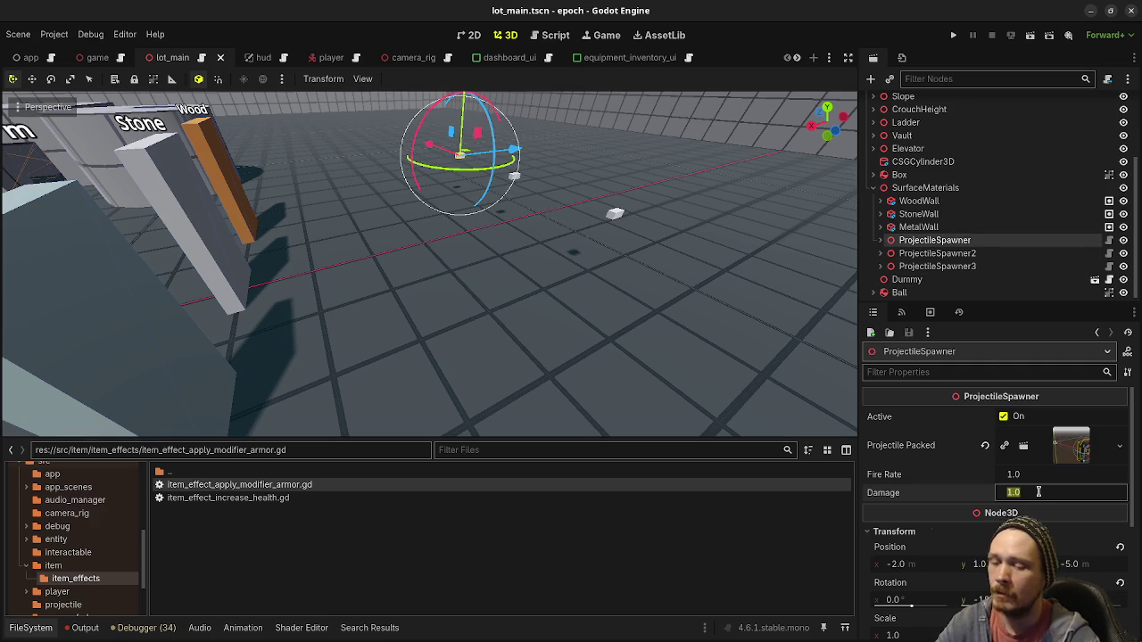
text(50)
key(Return)
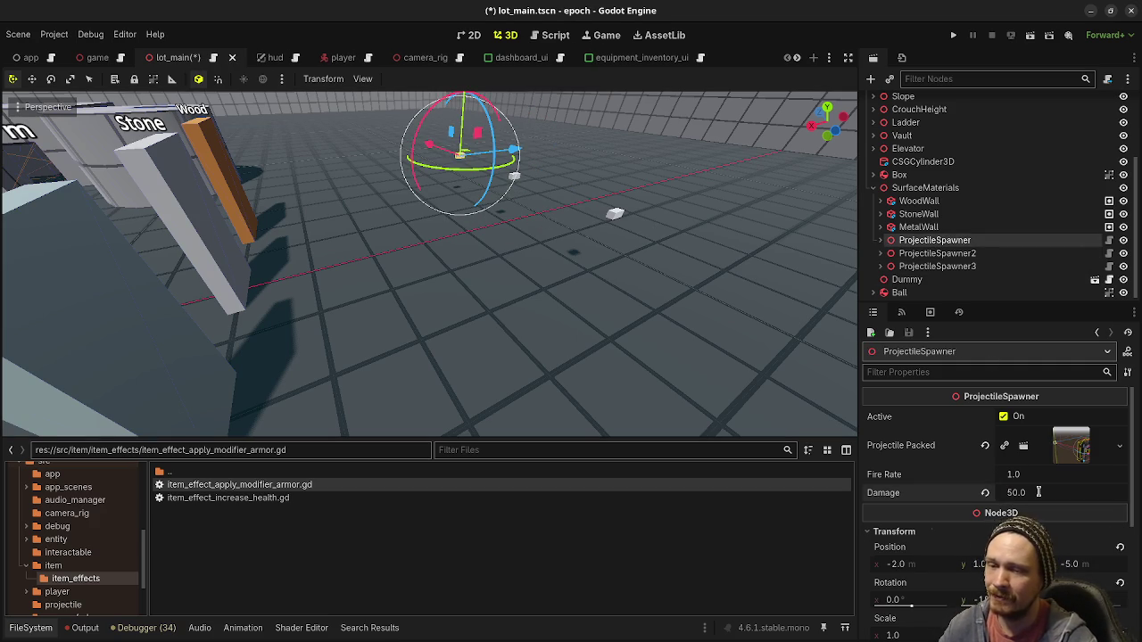
click(1039, 492)
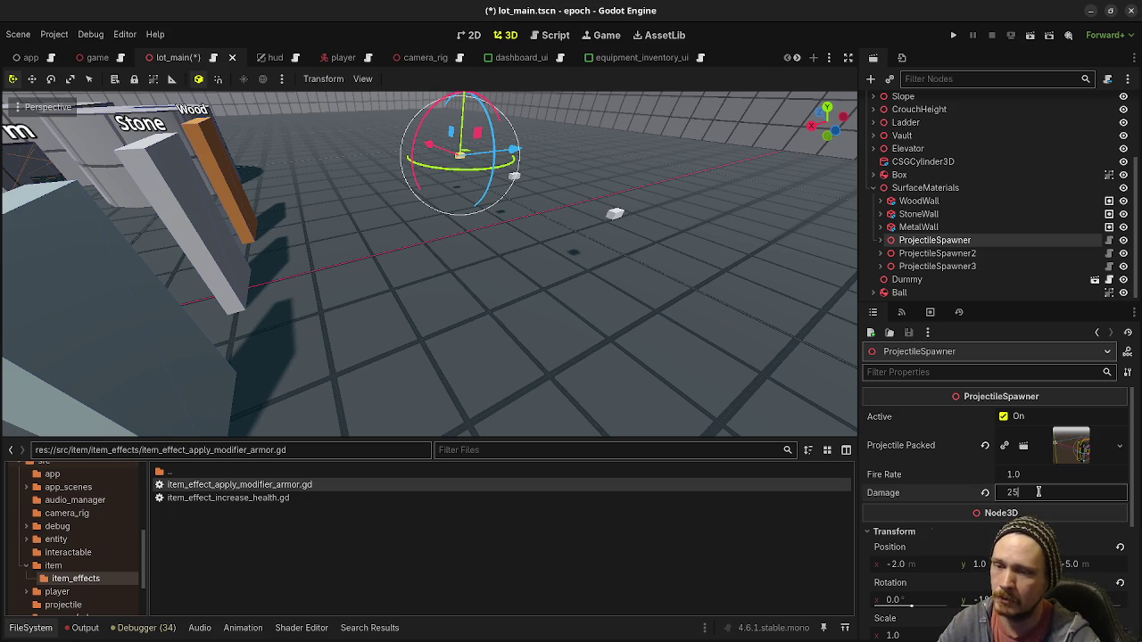
key(Return)
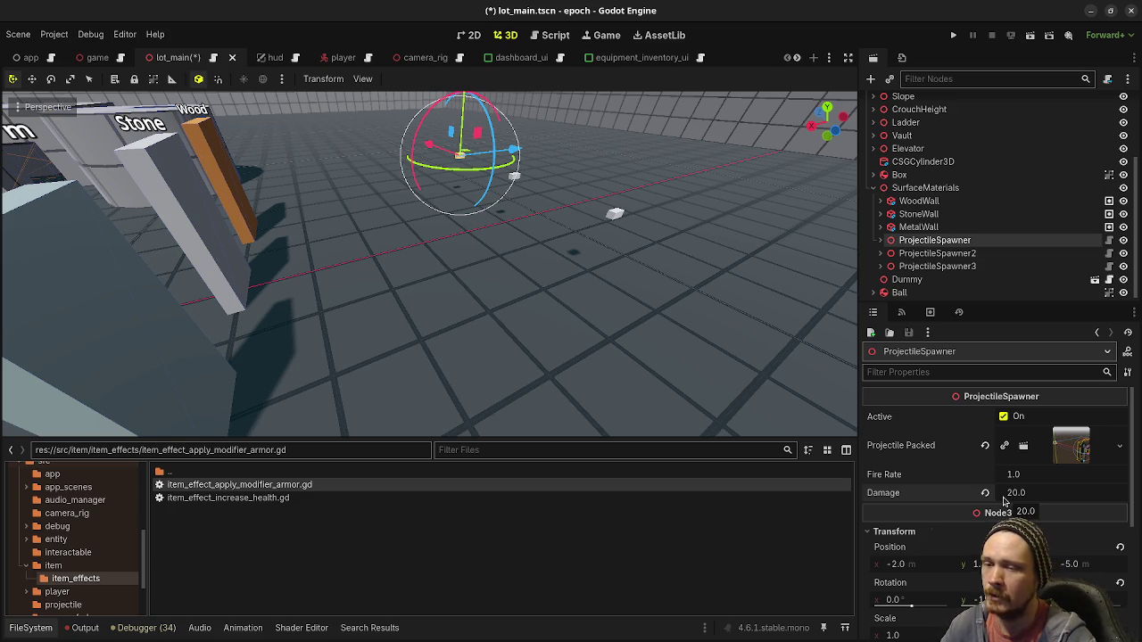
Set Damage to 20 on ProjectileSpawner2 and ProjectileSpawner3, then save and run the game
click(919, 253)
click(1019, 490)
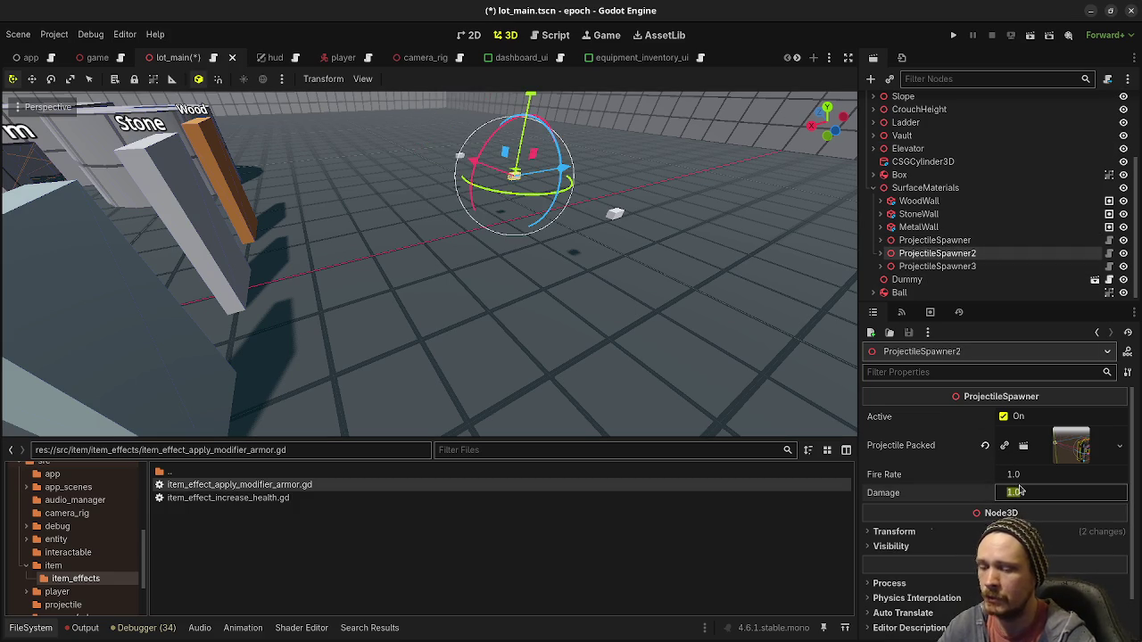
key(Return)
click(936, 266)
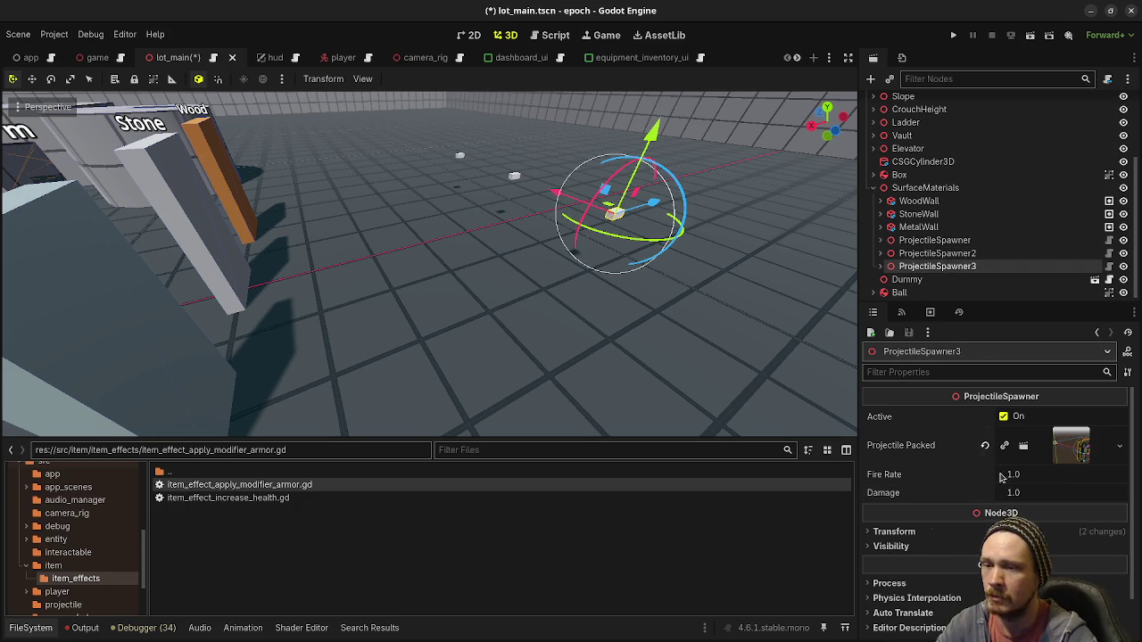
click(1020, 492)
text(20)
key(Return)
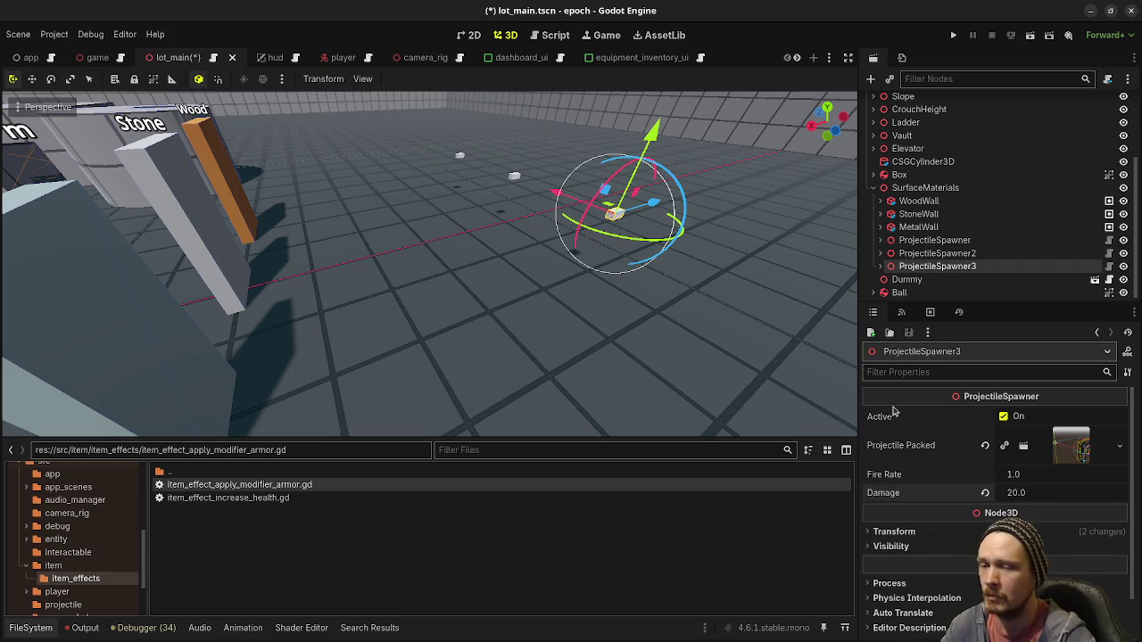
key(F5)
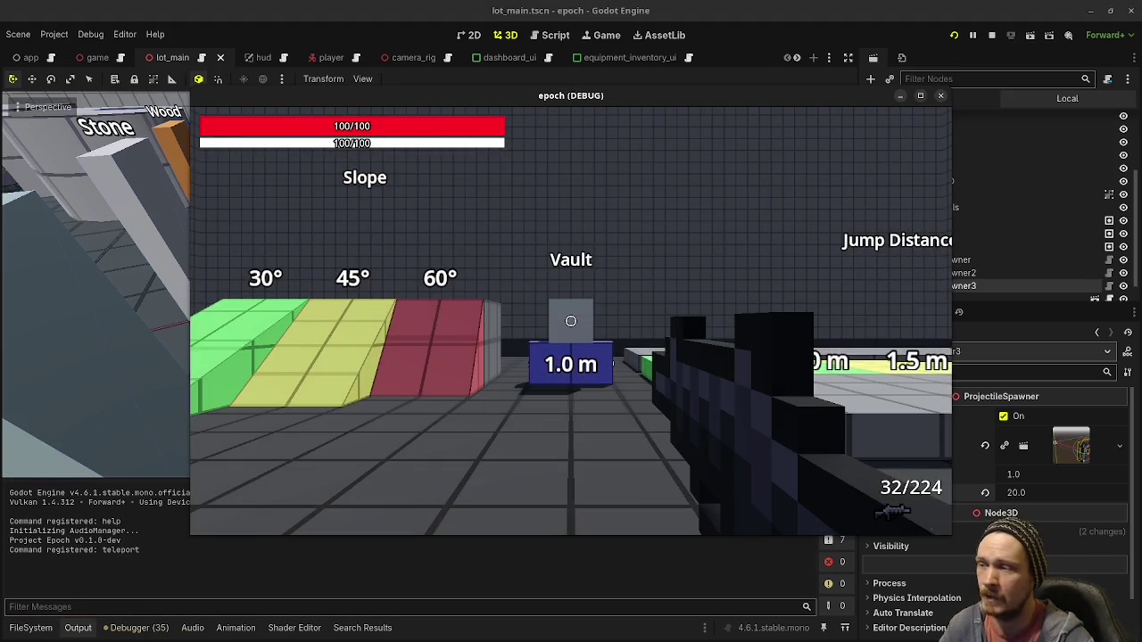
Walk the player toward the material walls, then move the game window down to reach the script editor
key(w)
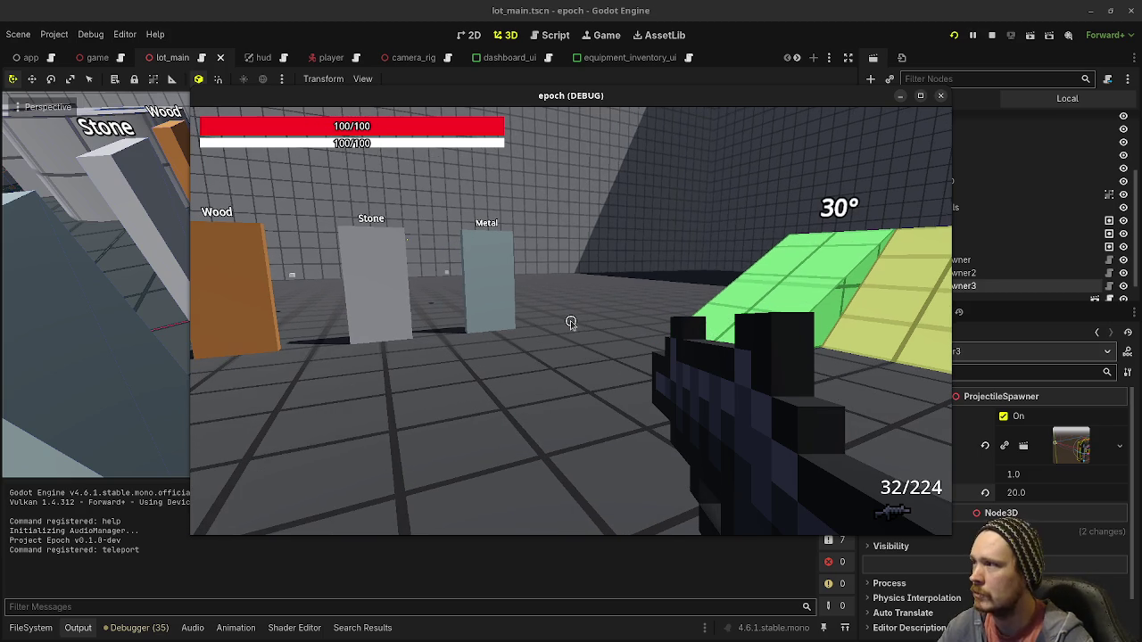
mouse_move(427, 96)
mouse_down()
mouse_move(435, 270)
mouse_move(410, 323)
mouse_up()
click(555, 35)
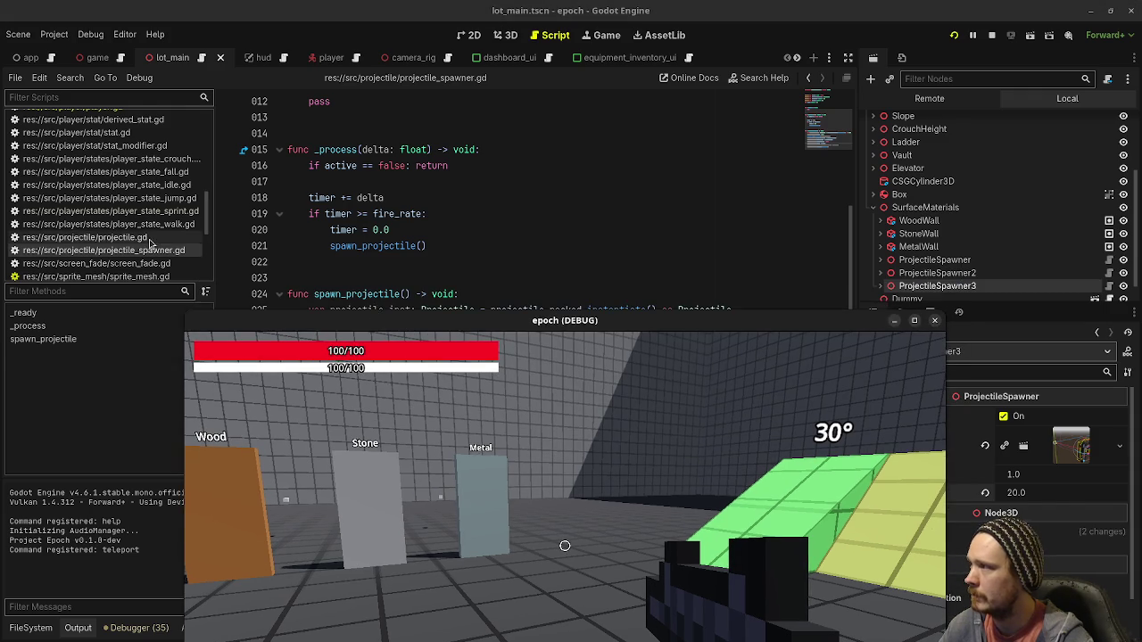
Open player.gd, strafe into a projectile to drop health to 81/100, then stop the game
scroll(124, 241, up, 3)
click(131, 174)
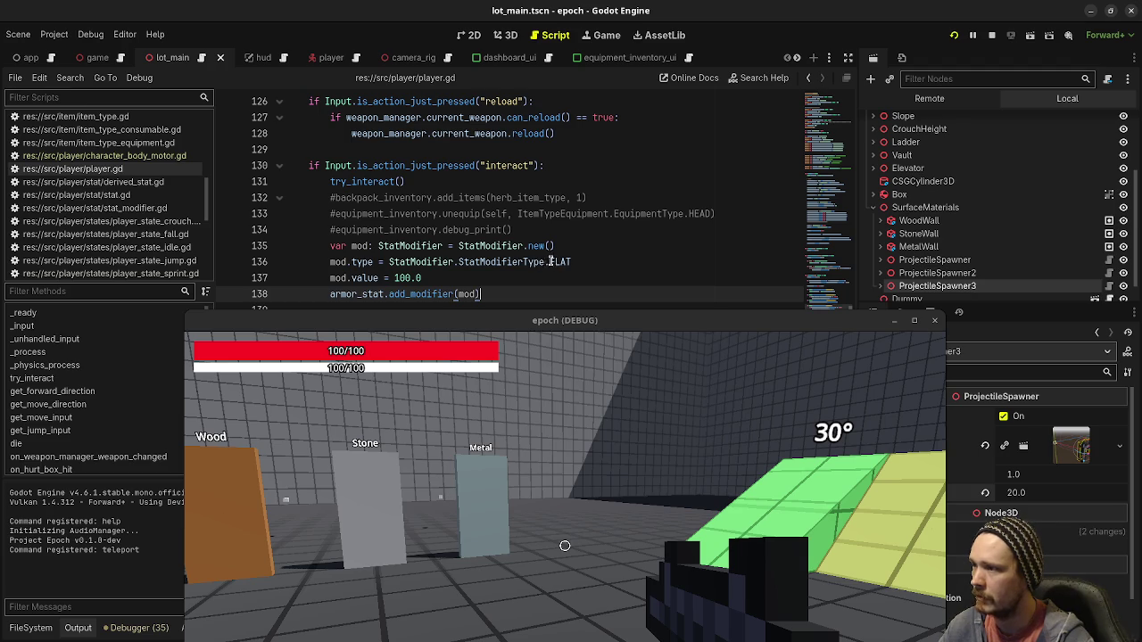
mouse_move(466, 319)
mouse_down()
mouse_move(459, 122)
mouse_move(482, 110)
mouse_up()
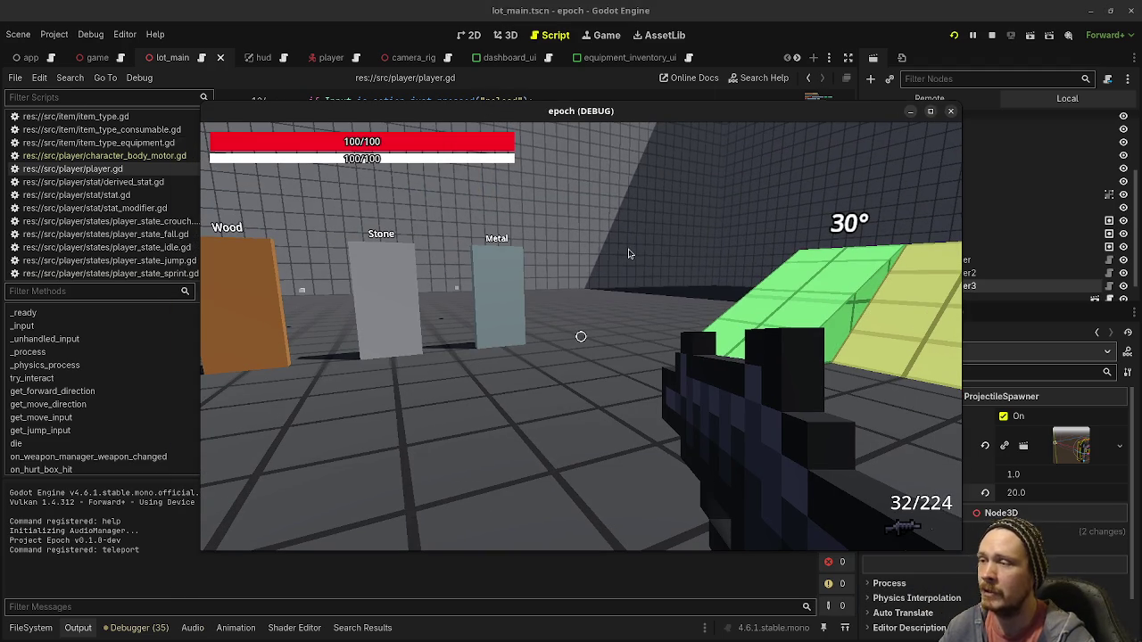
click(682, 276)
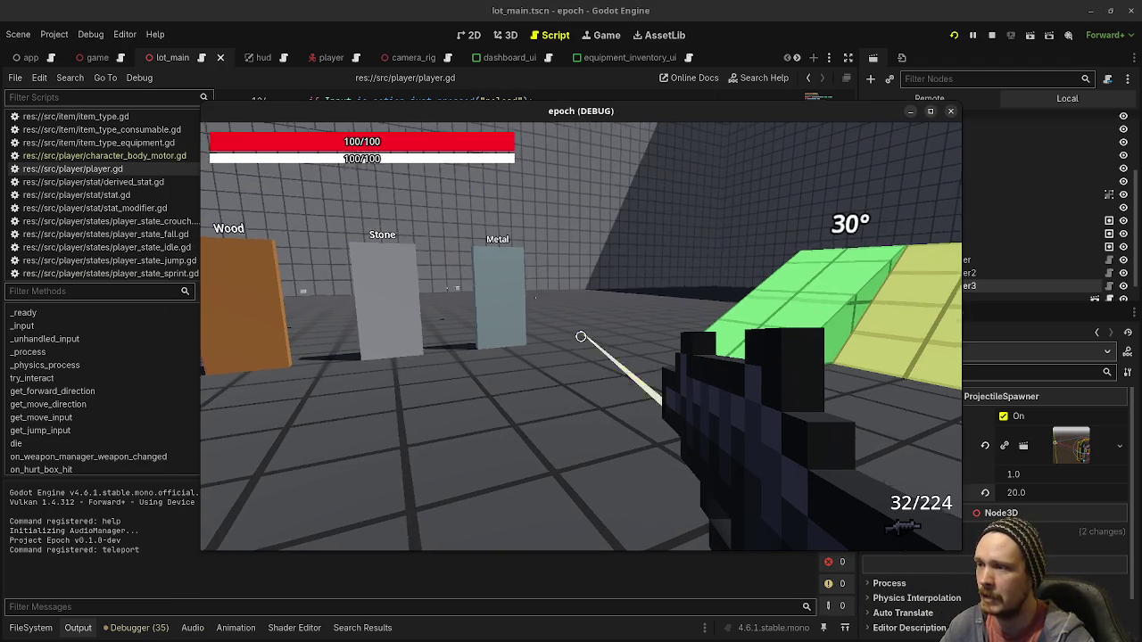
key(a)
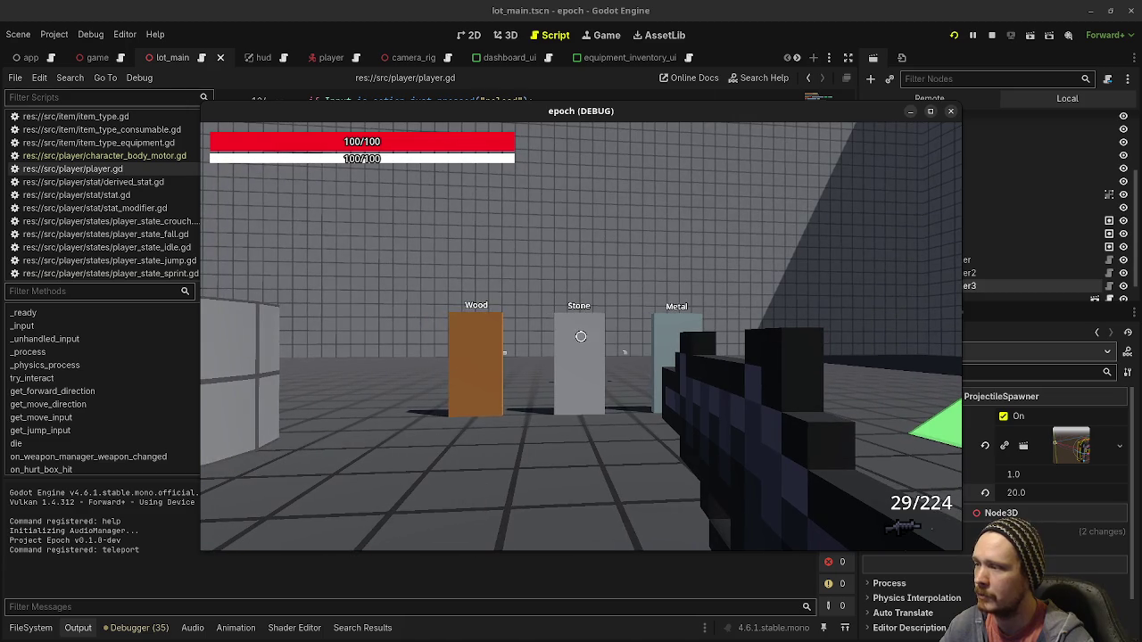
key(a)
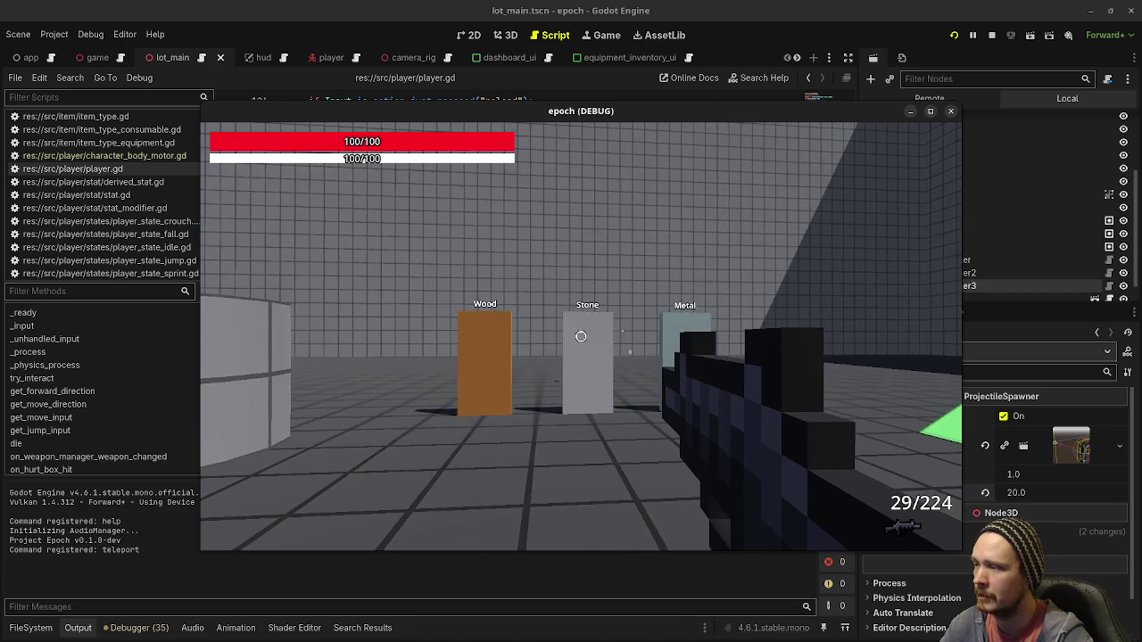
key(d)
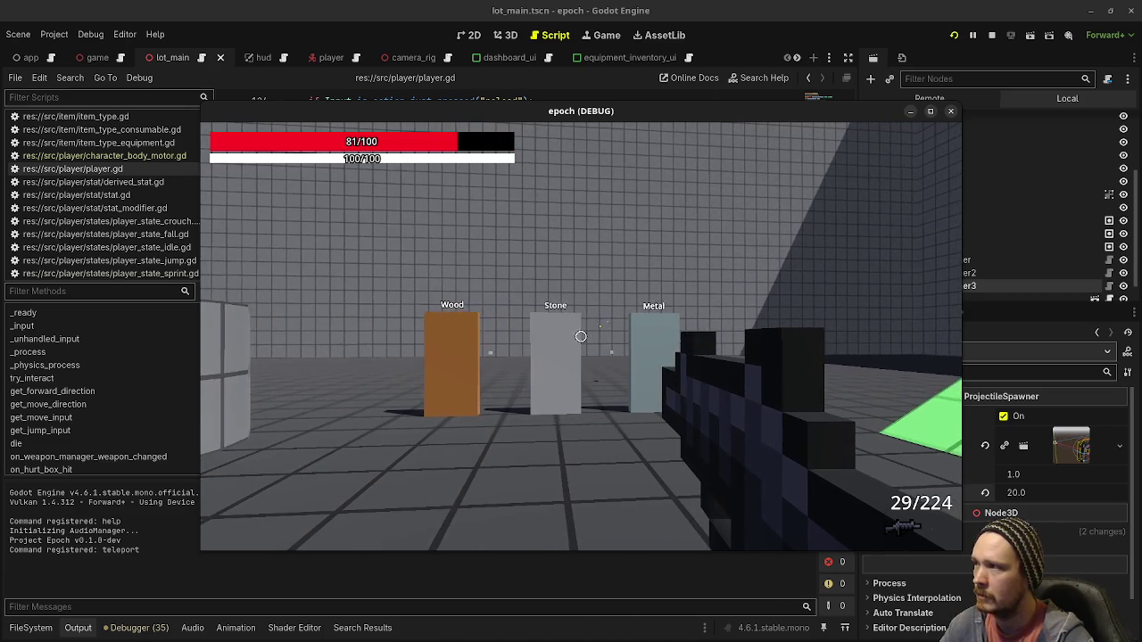
click(991, 35)
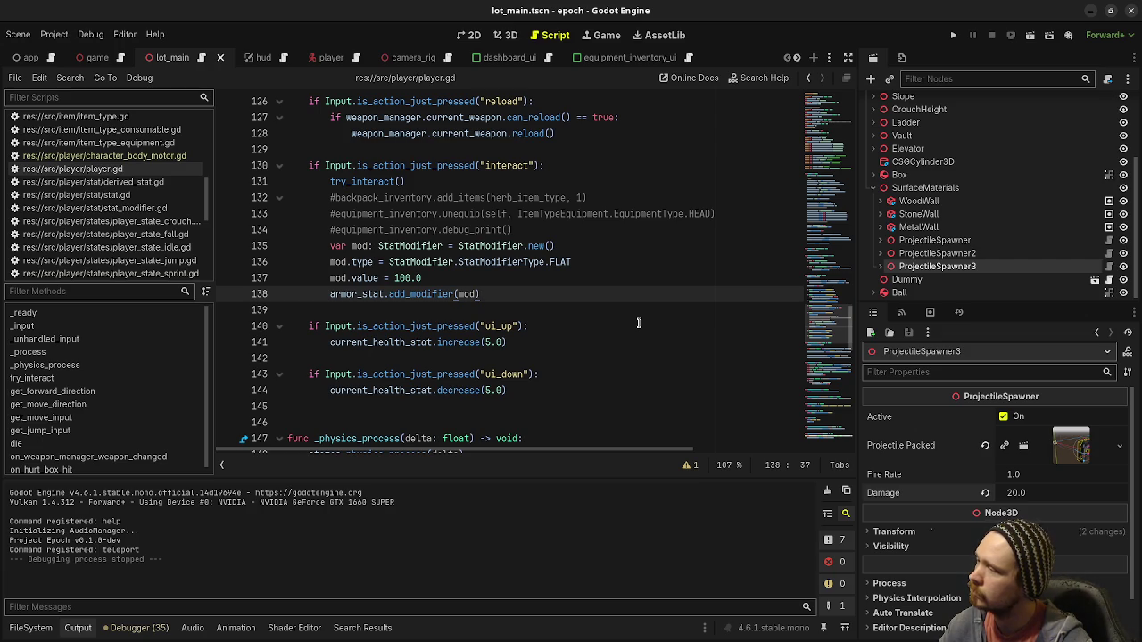
Add print("wut") below armor_stat.add_modifier(mod), rerun, and walk toward the Jump Distance strip
key(Return)
text(print("wut)
key(F5)
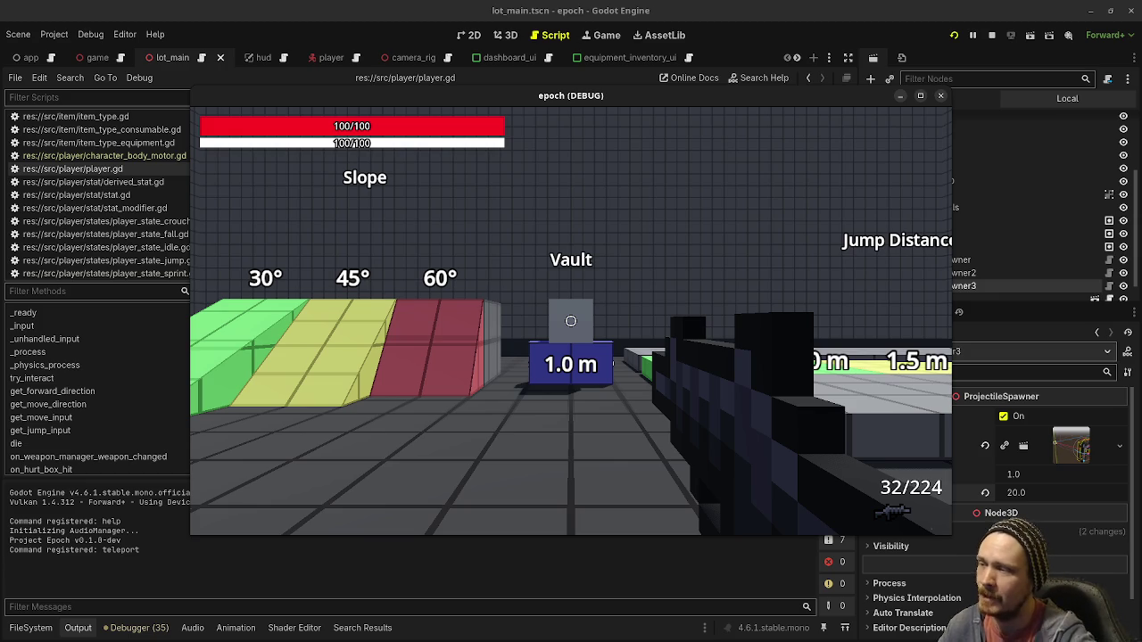
key(w)
key(space)
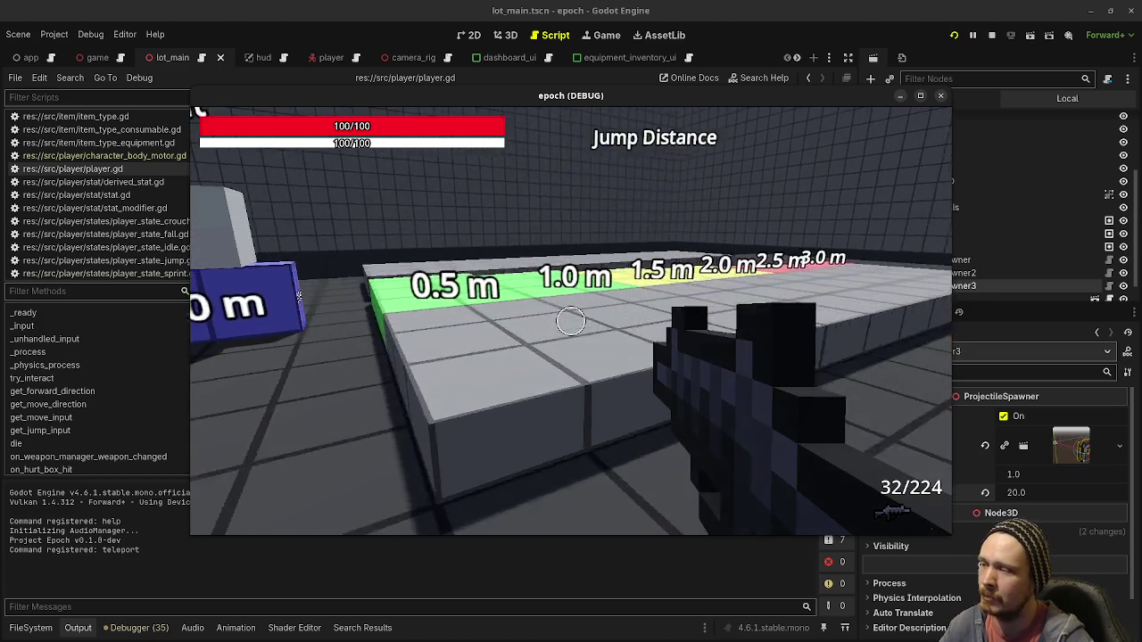
Walk up the green ramp, past the jump strip, to stand before the Wood/Stone/Metal pillars
key(w)
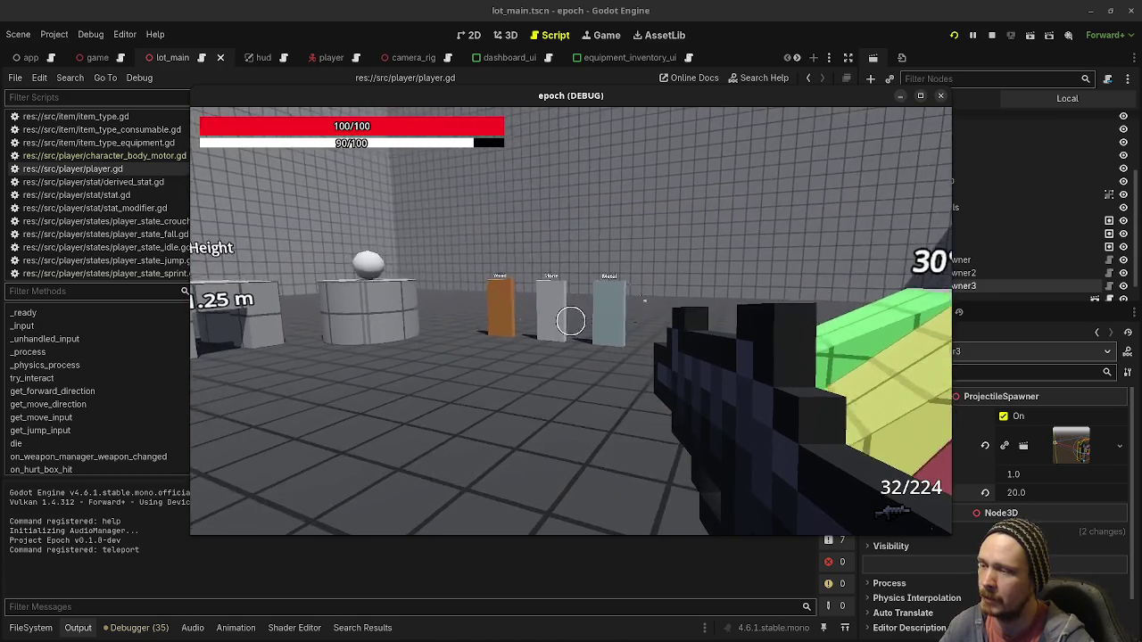
key(w)
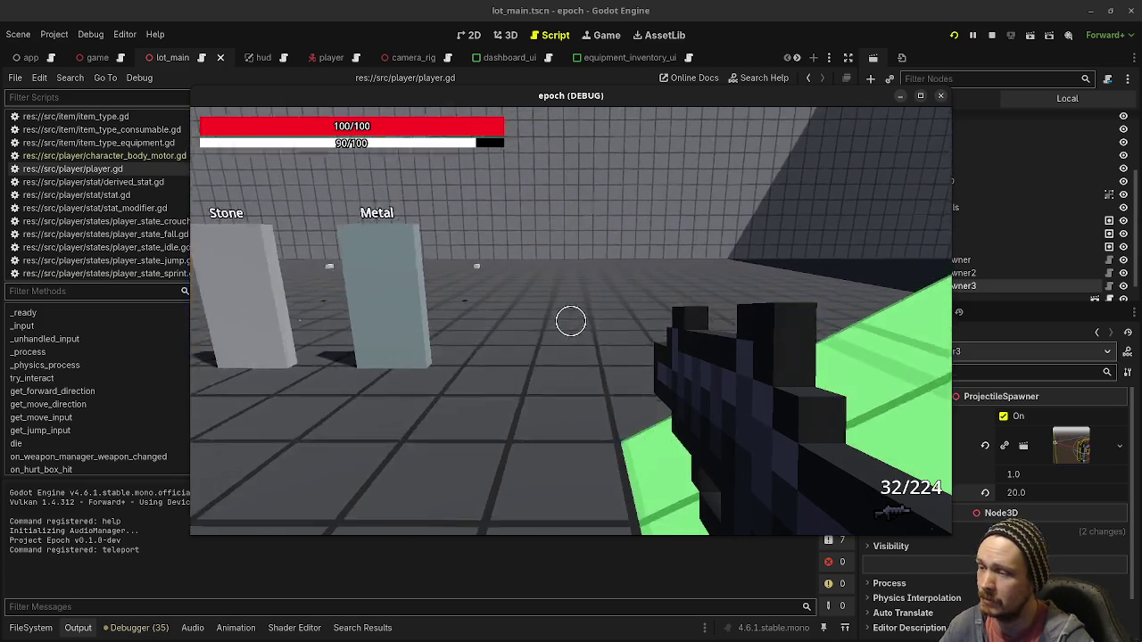
key(w)
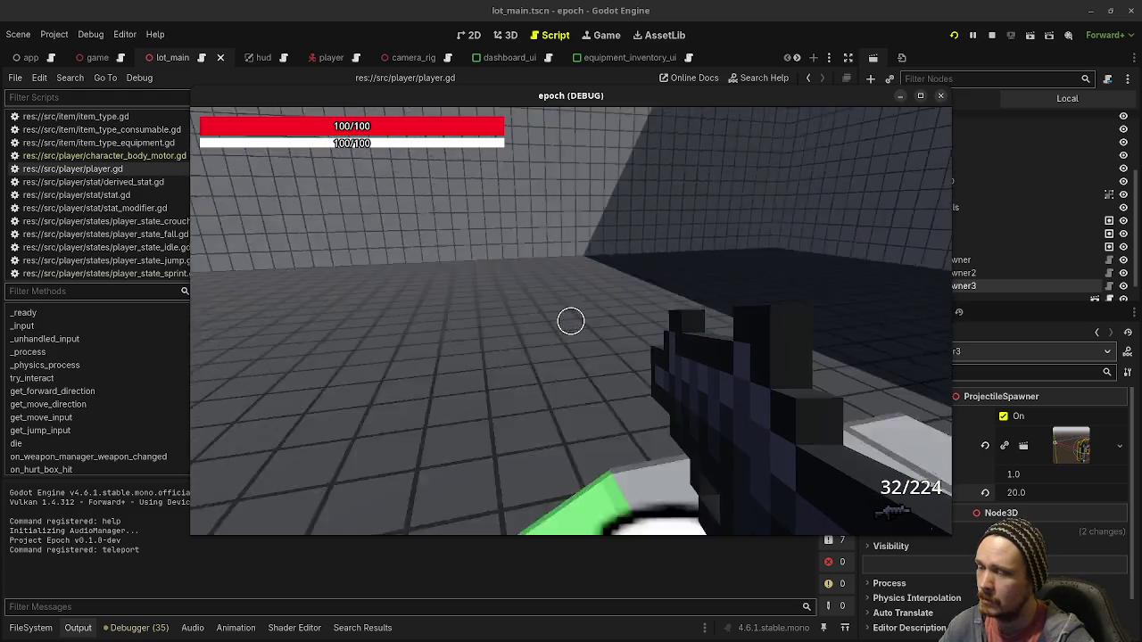
key(space)
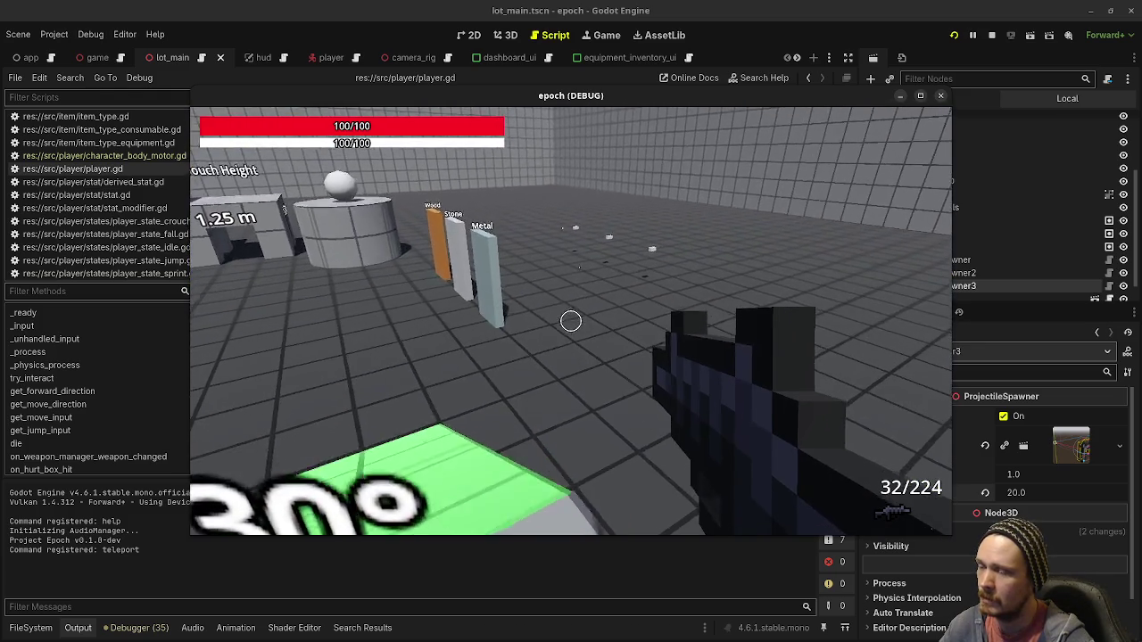
key(w)
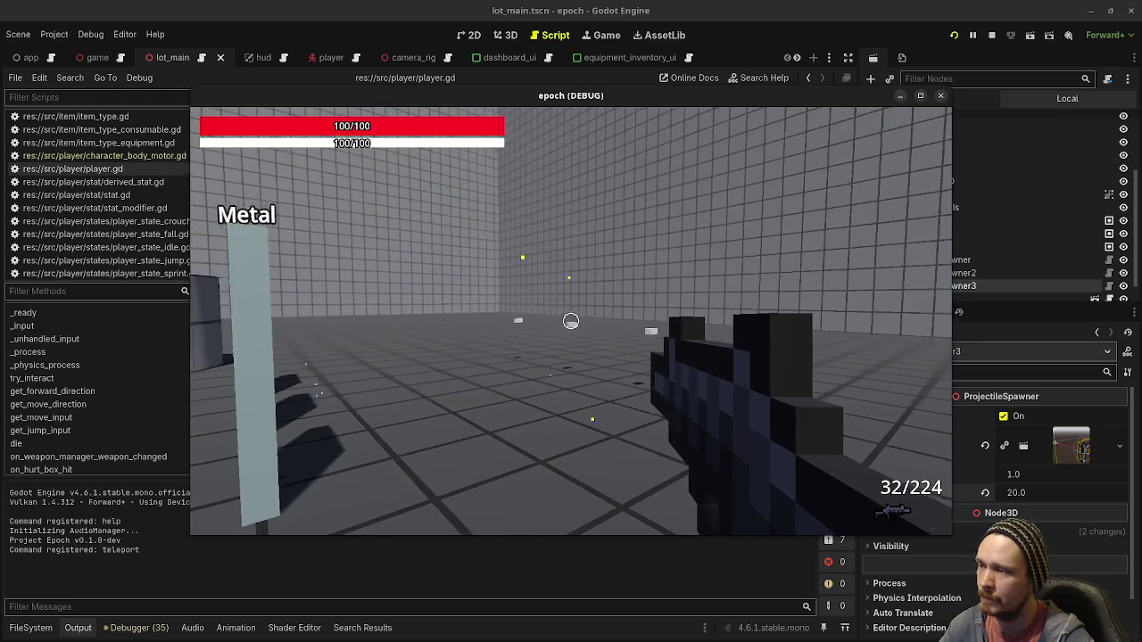
key(s)
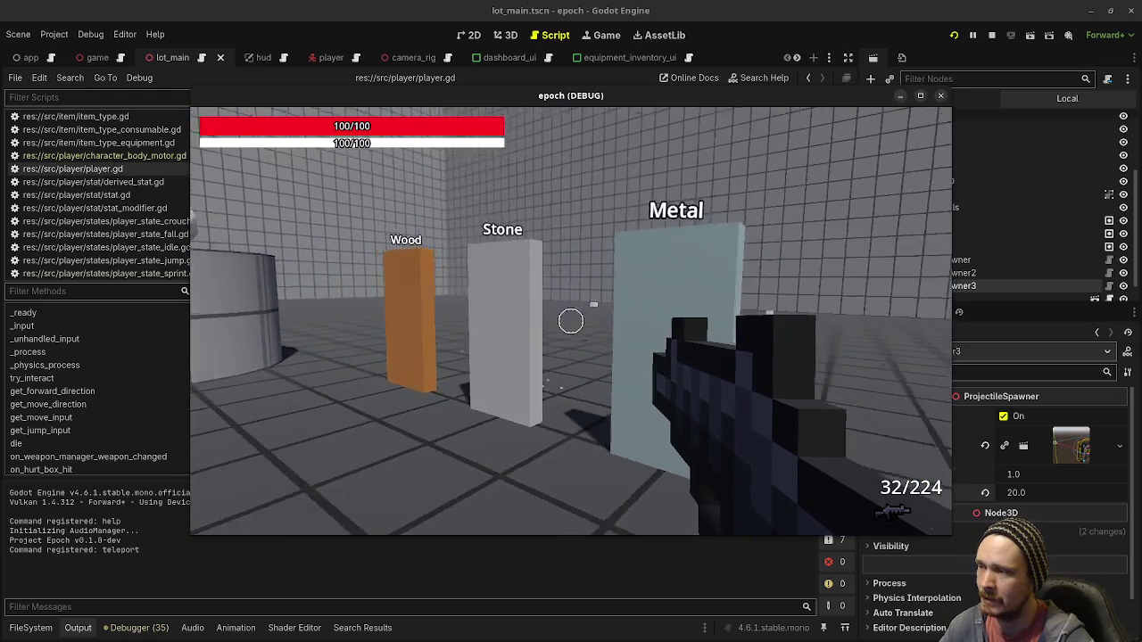
key(a)
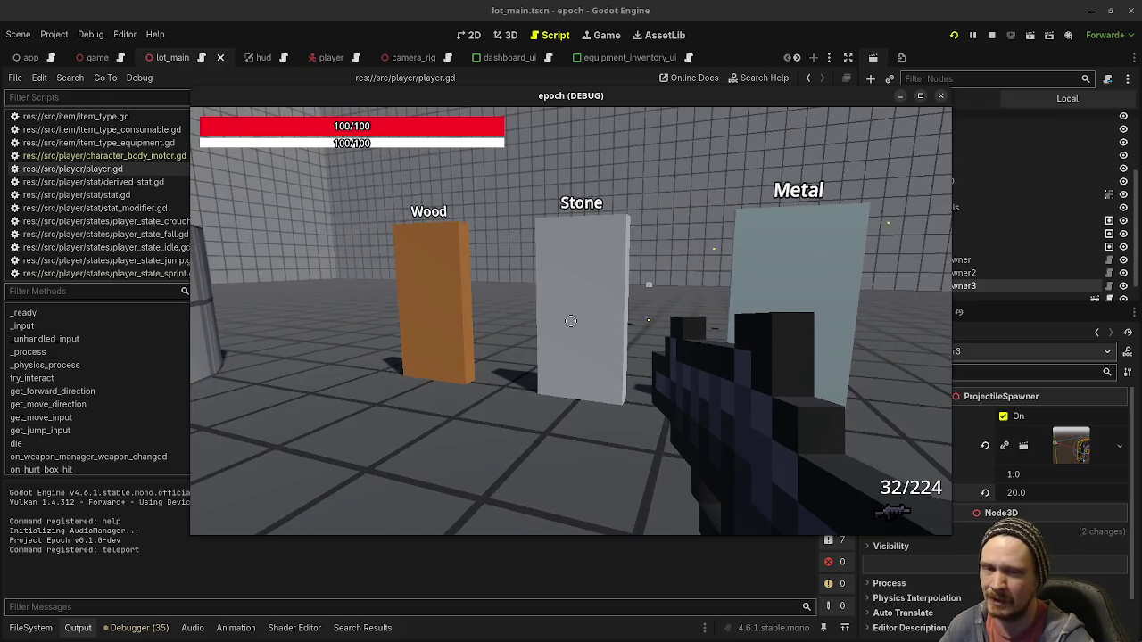
key(s)
key(w)
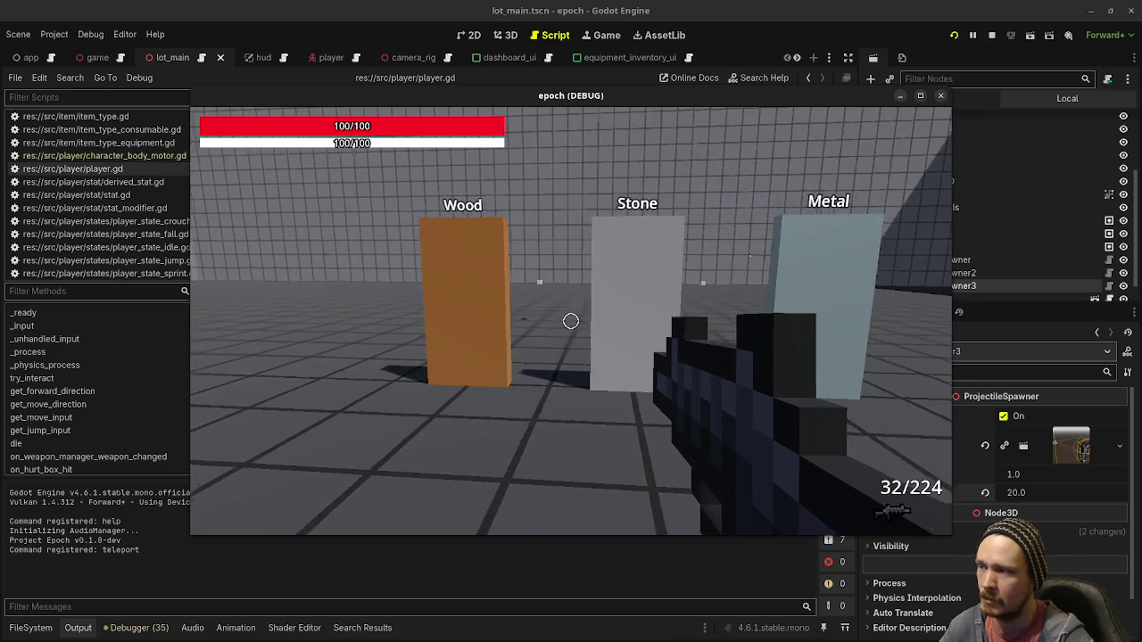
key(a)
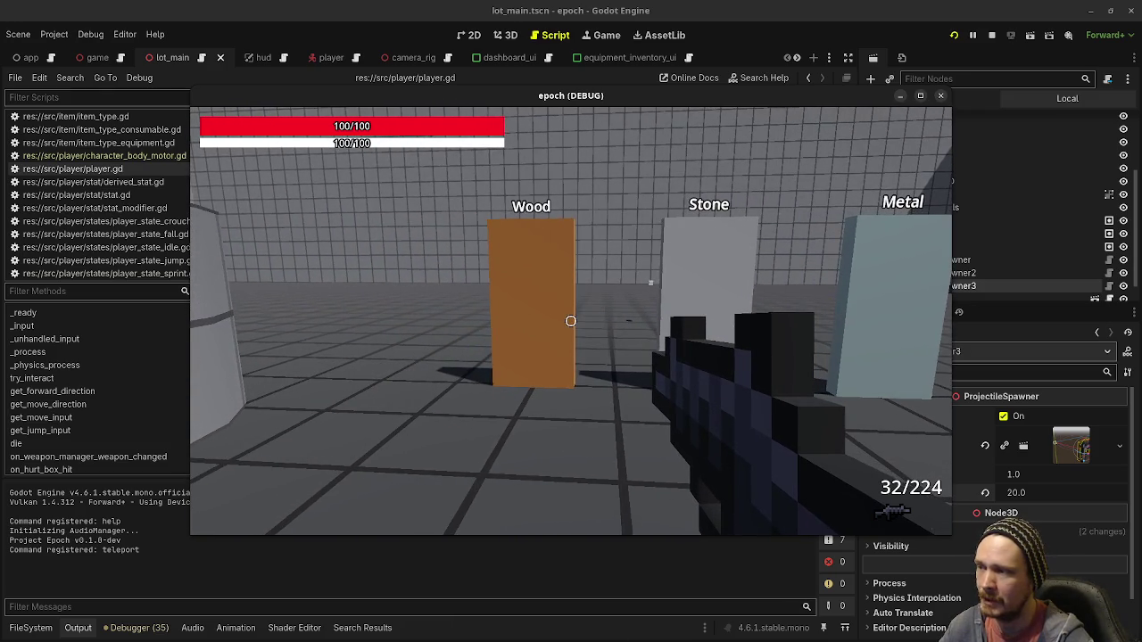
Strafe through the projectile fire to take damage, then move the game window down
key(a)
key(d)
key(a)
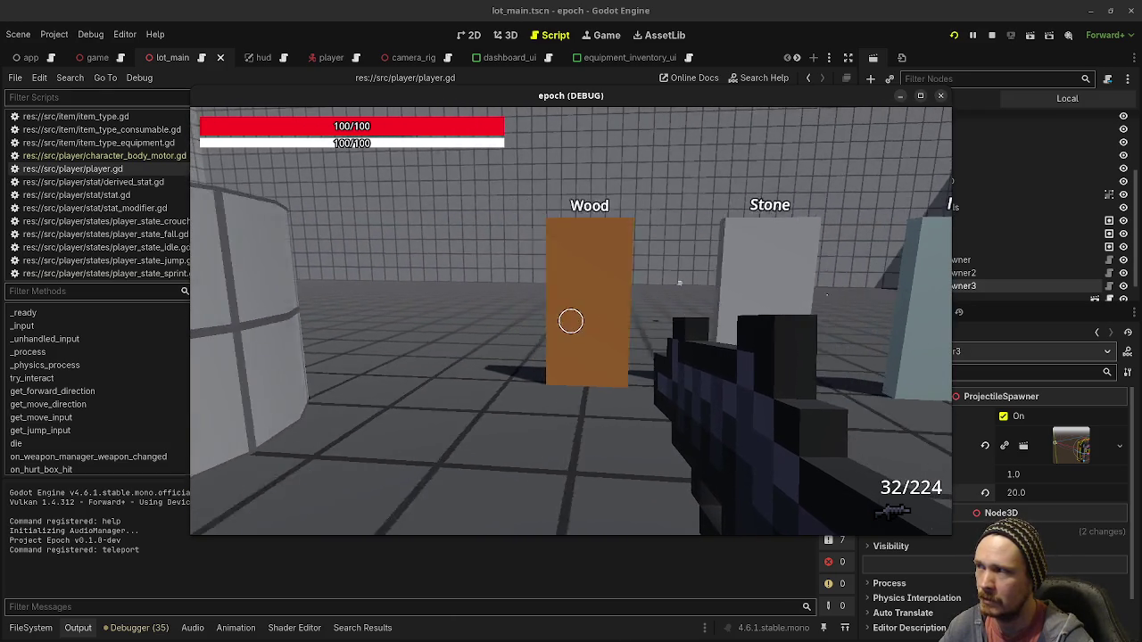
key(d)
key(s)
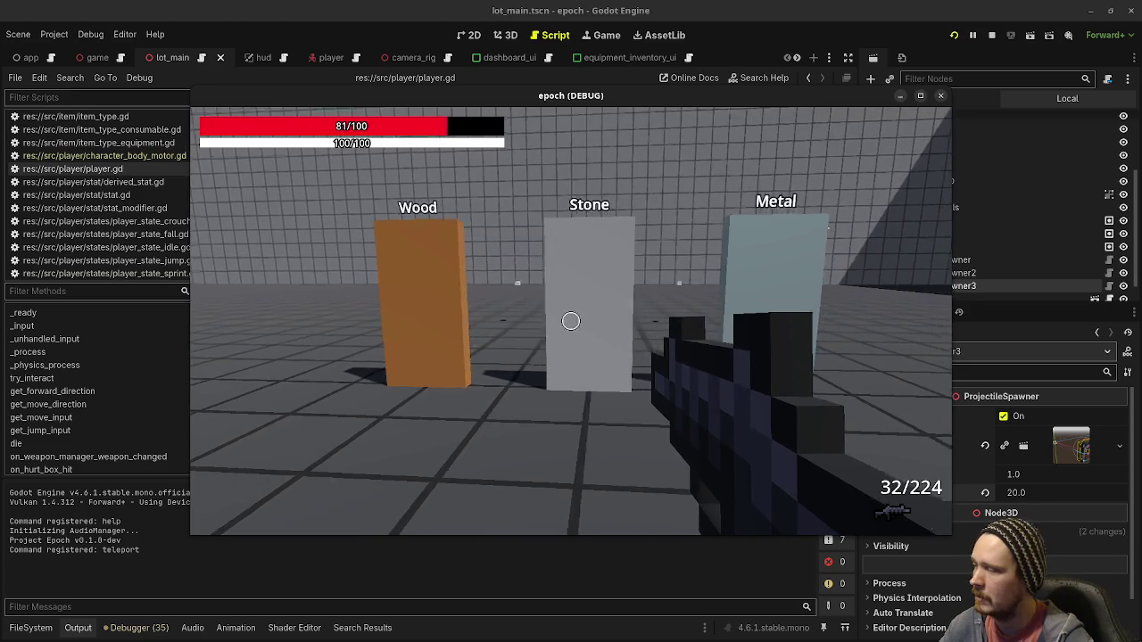
key(s)
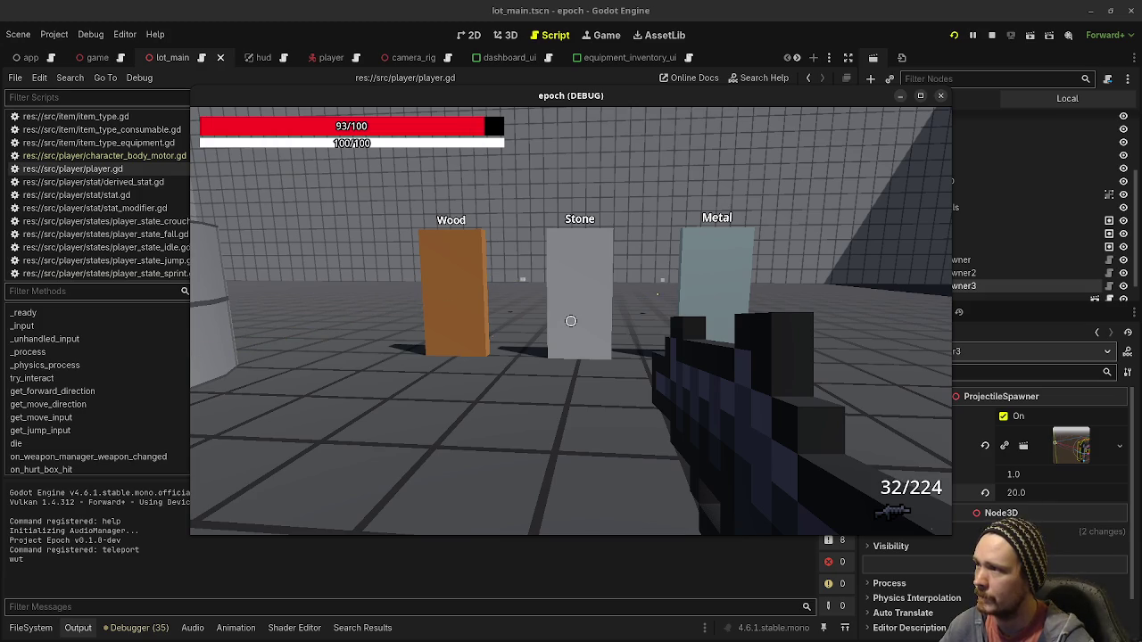
mouse_move(571, 322)
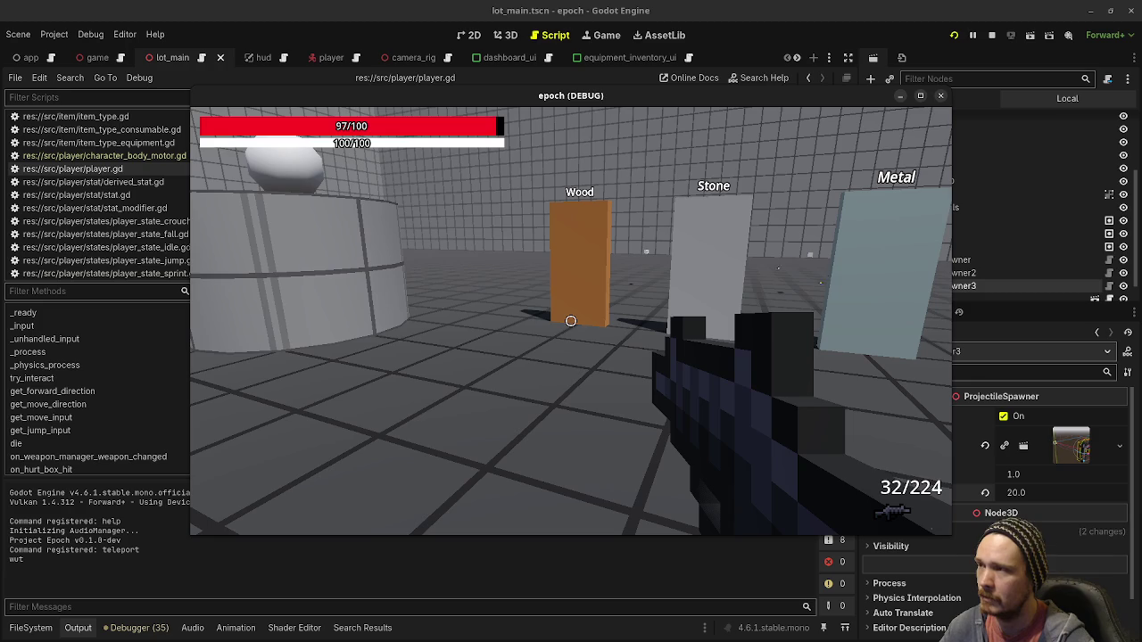
drag(567, 100, 591, 417)
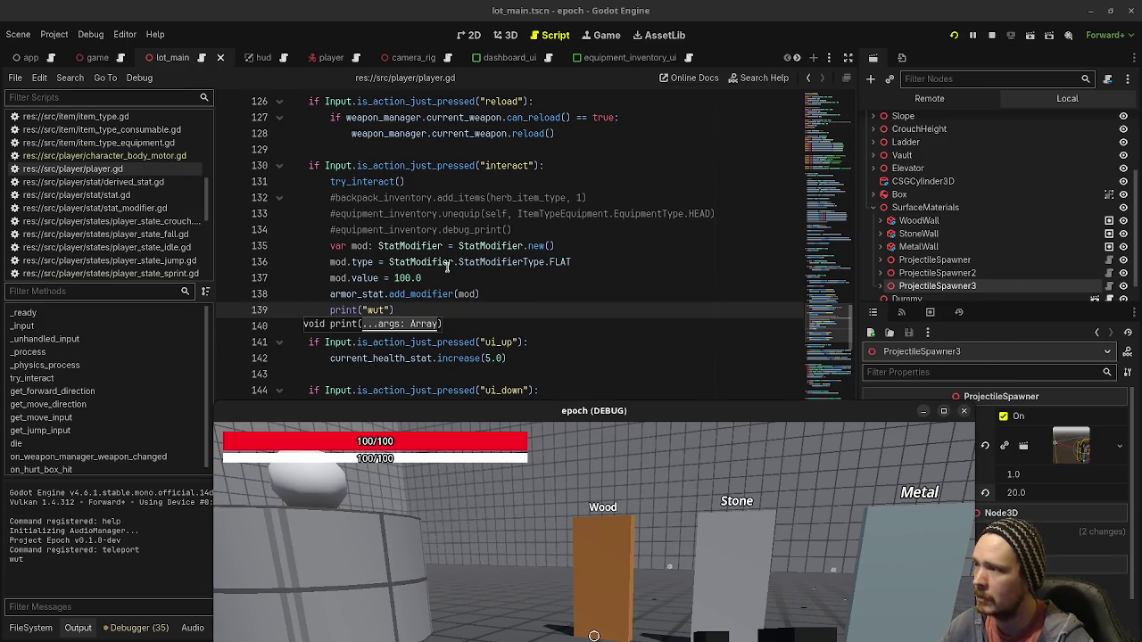
Change line 139 to print armor_stat.get_value() instead of 'wut', save player.gd, and stop the game
mouse_move(443, 278)
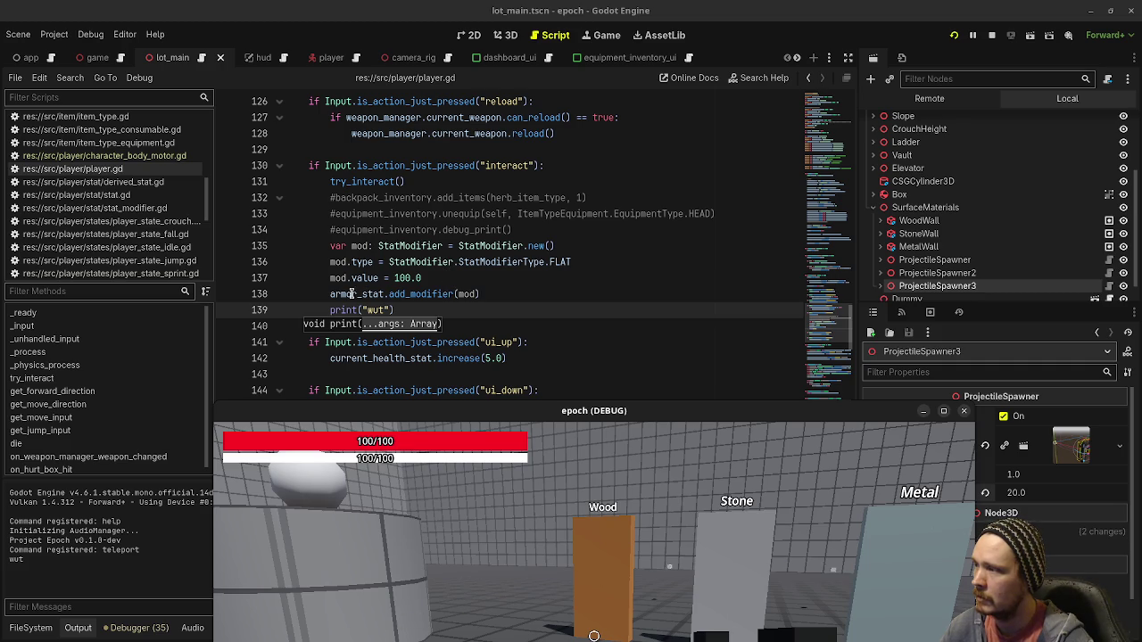
mouse_move(577, 413)
mouse_down()
mouse_move(580, 136)
mouse_move(614, 305)
mouse_up()
click(488, 312)
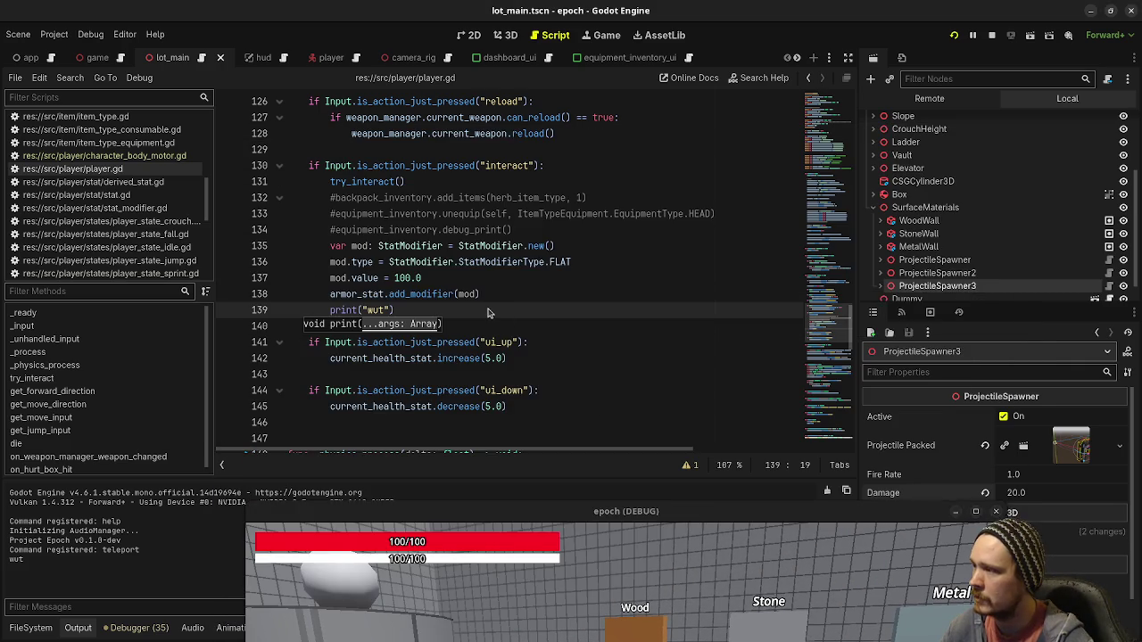
key(Left)
key(shift+Left)
key(shift+Left)
key(shift+Left)
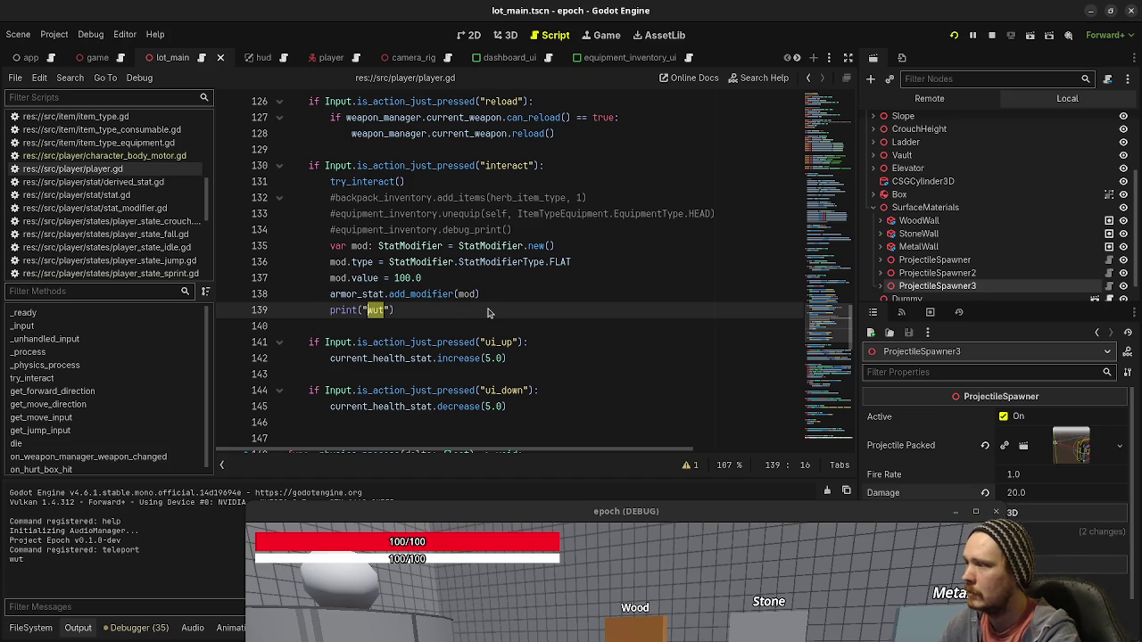
key(Right)
key(Right)
key(BackSpace)
key(BackSpace)
key(BackSpace)
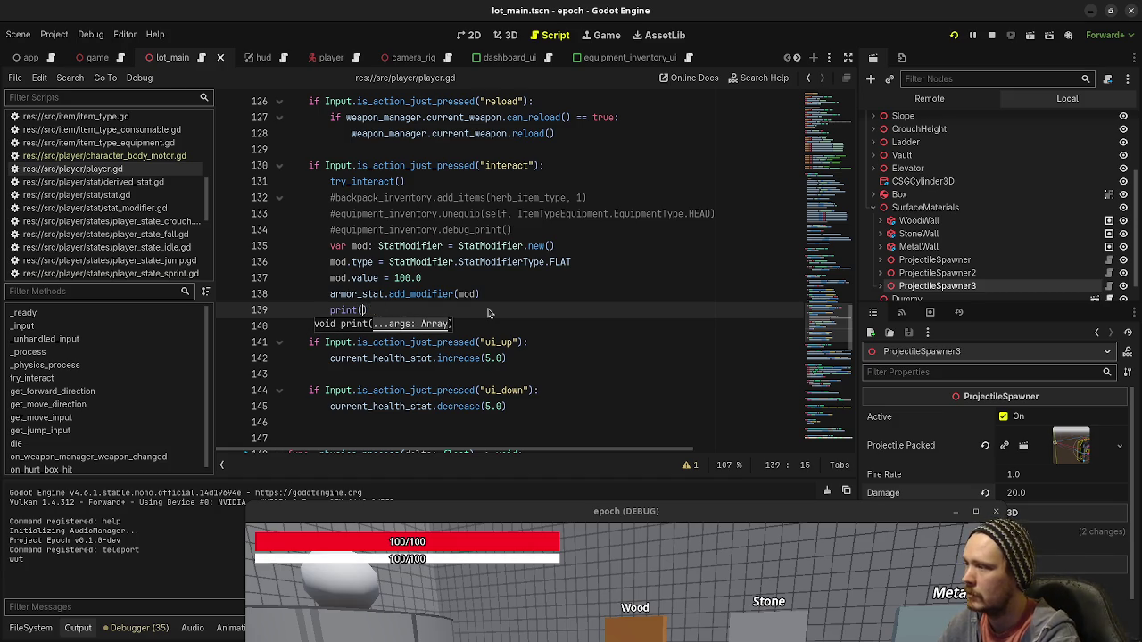
text(armor_sta)
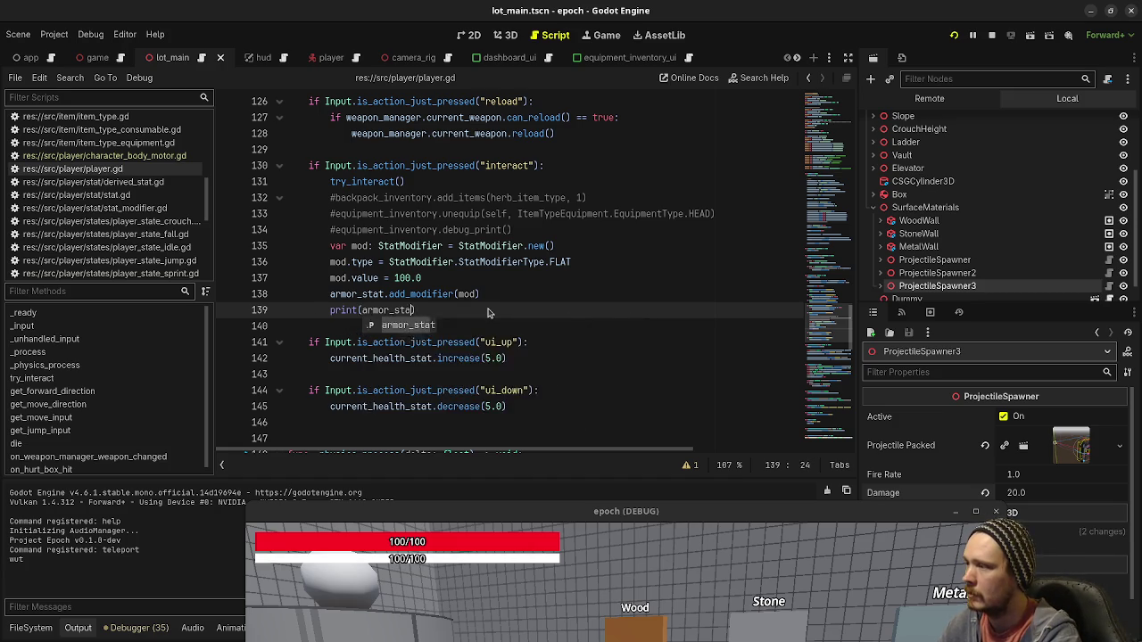
text(t.get_value)
key(Return)
key(ctrl+s)
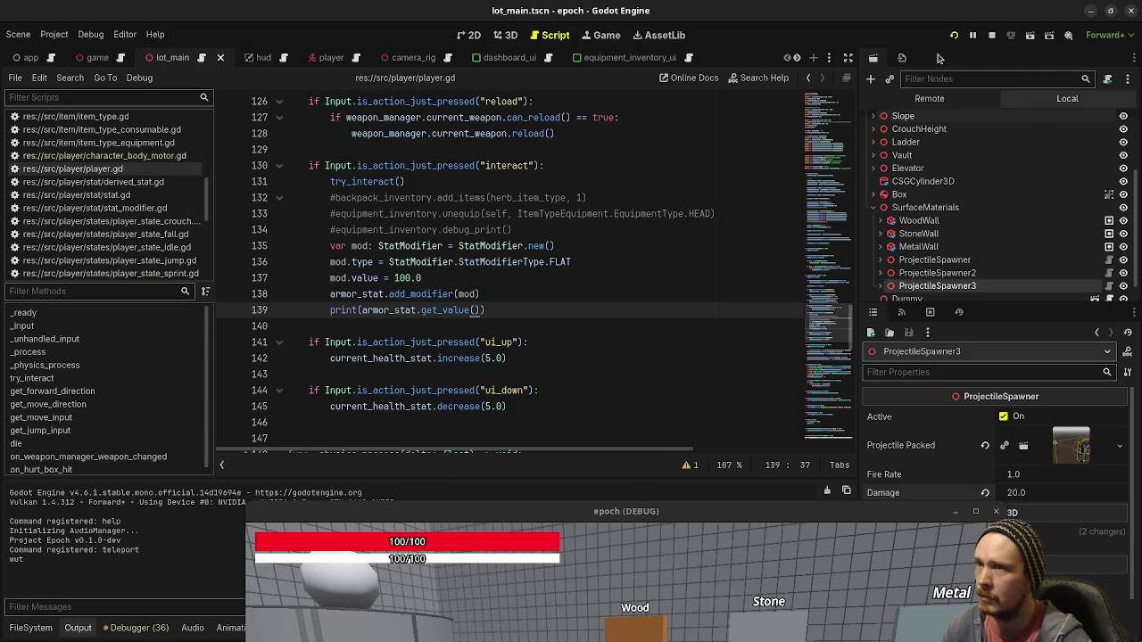
key(F8)
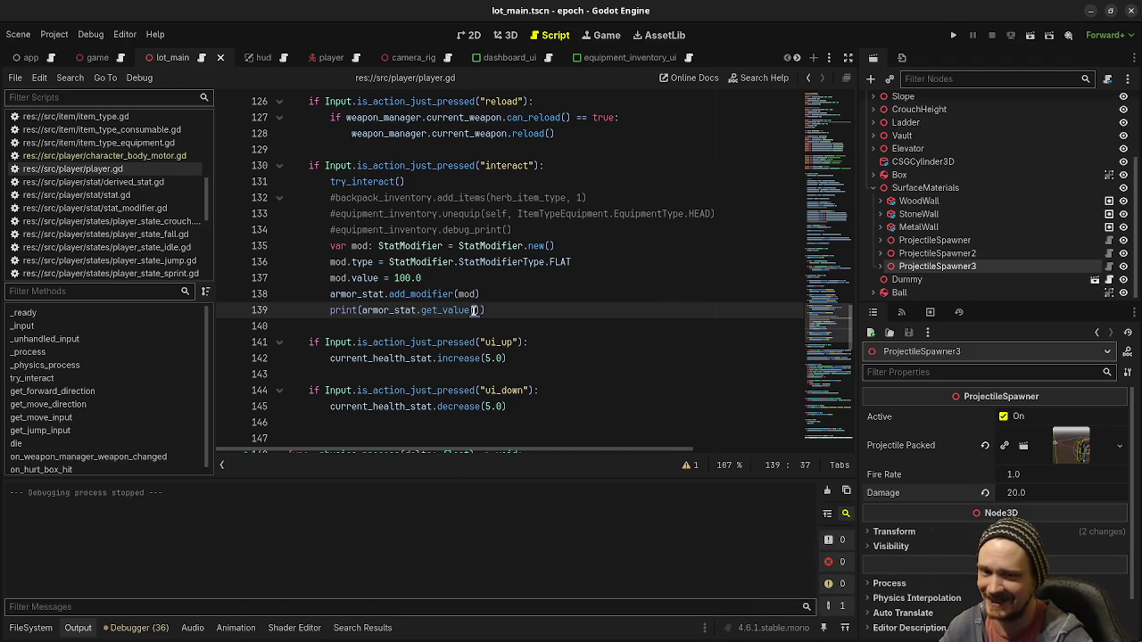
Run the epoch project again to test the armor printout
click(953, 35)
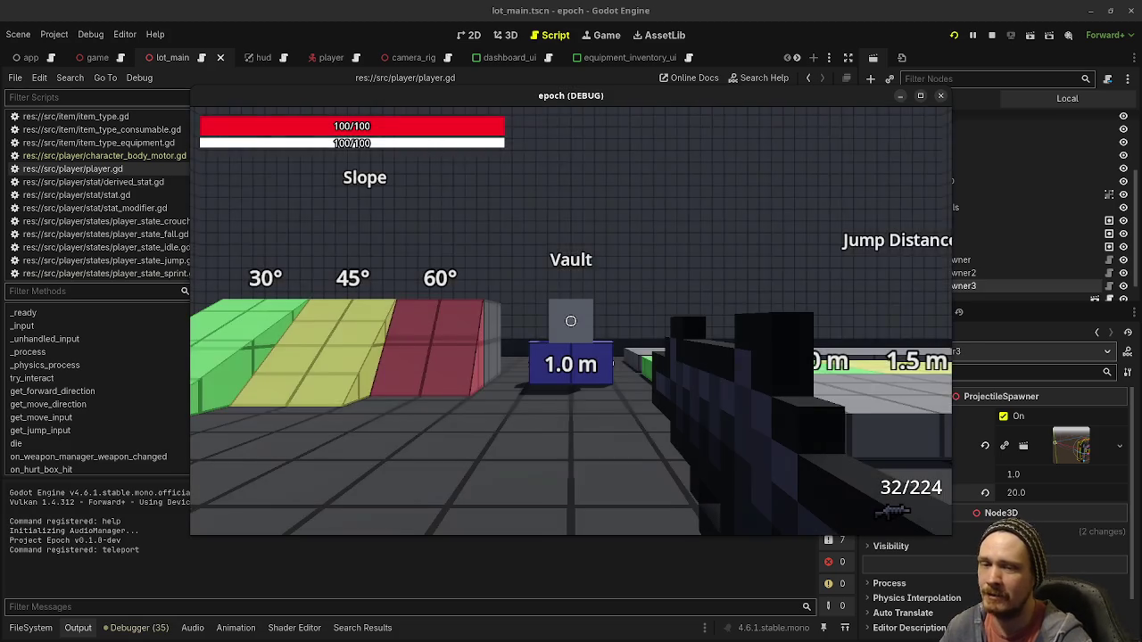
mouse_move(571, 321)
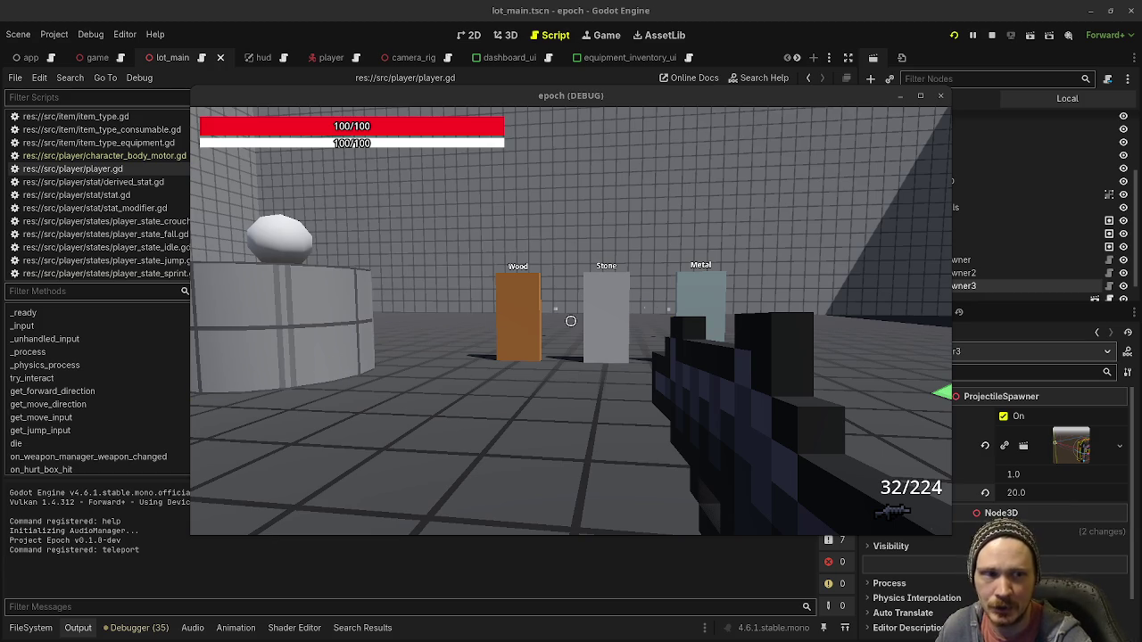
key(alt+Tab)
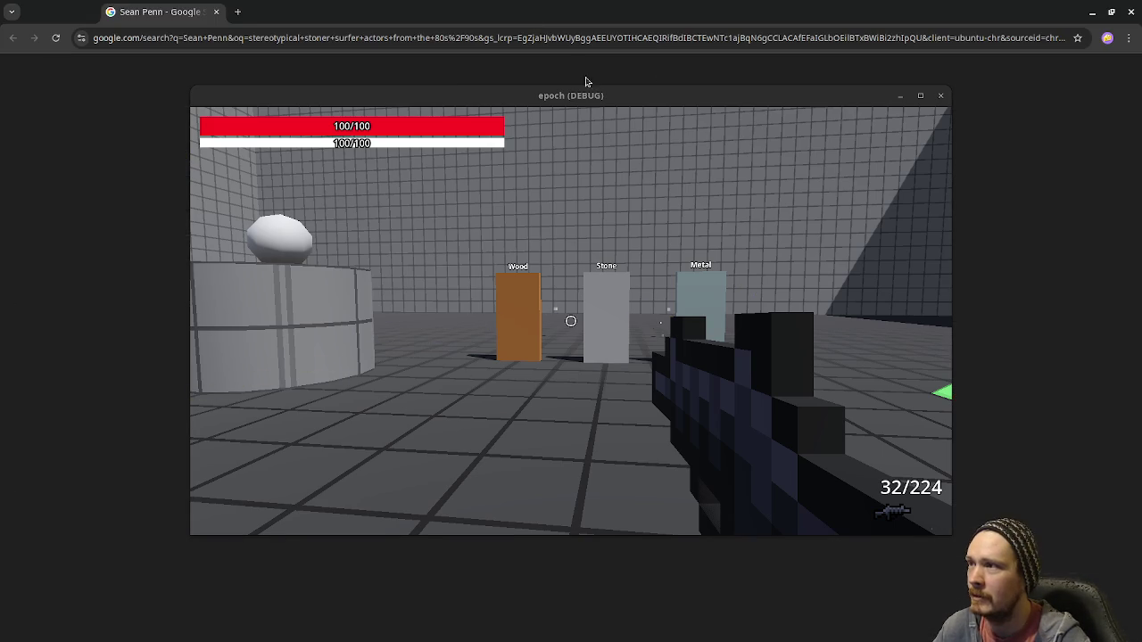
Move the game window down, browse the actor's Movies carousel, and open his Wikipedia article
mouse_move(606, 105)
mouse_down()
mouse_move(612, 453)
mouse_move(602, 541)
mouse_up()
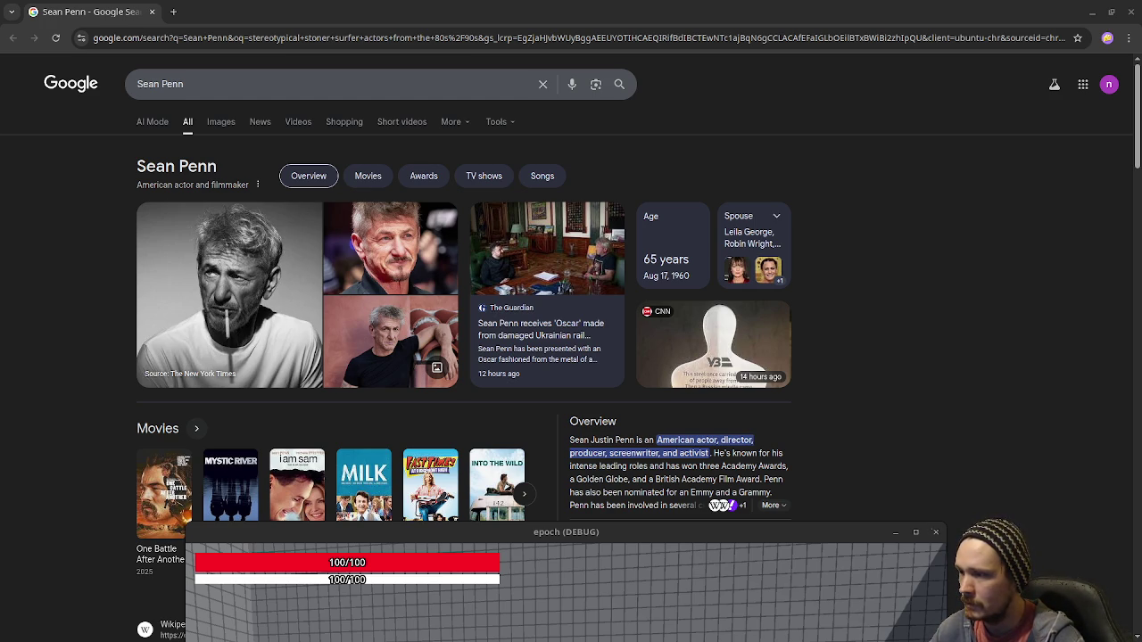
scroll(874, 411, down, 5)
scroll(872, 392, up, 2)
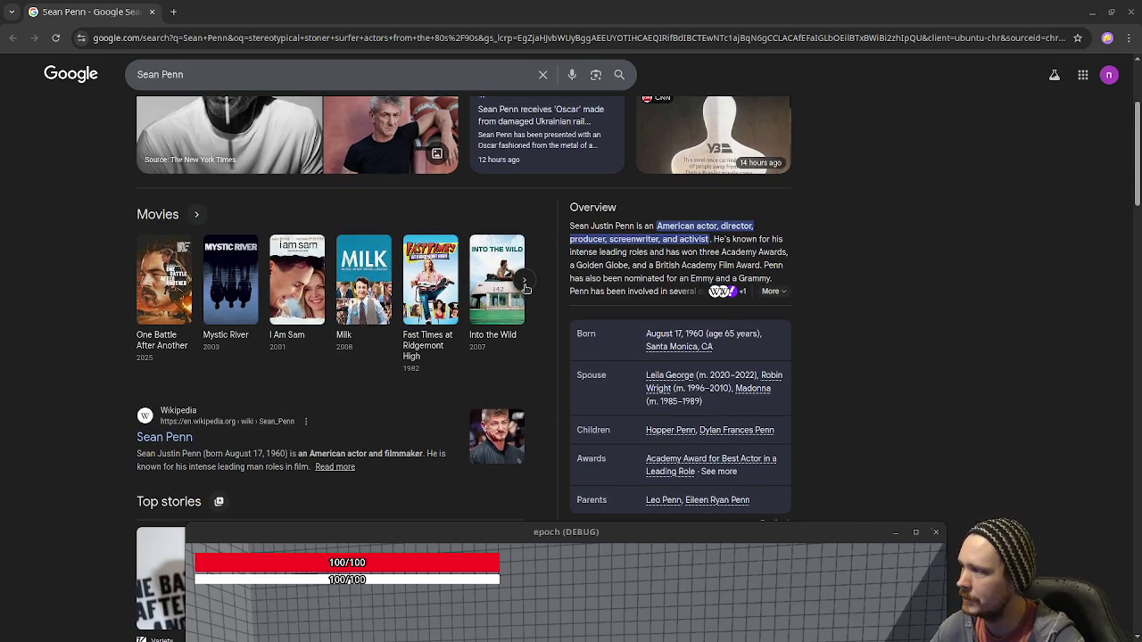
click(523, 284)
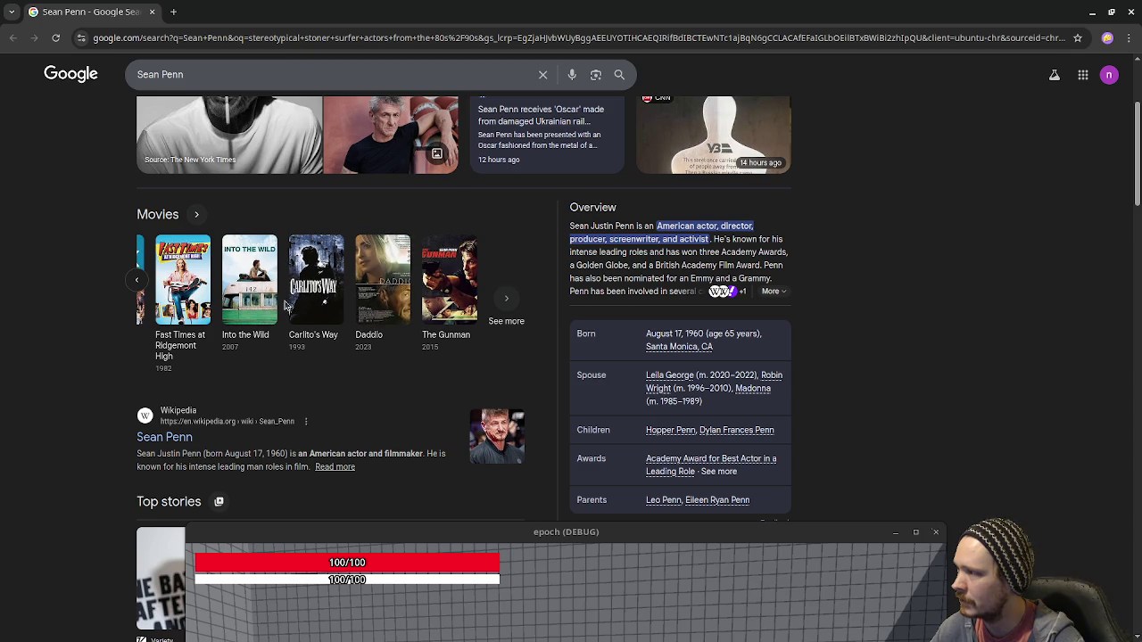
scroll(179, 443, down, 3)
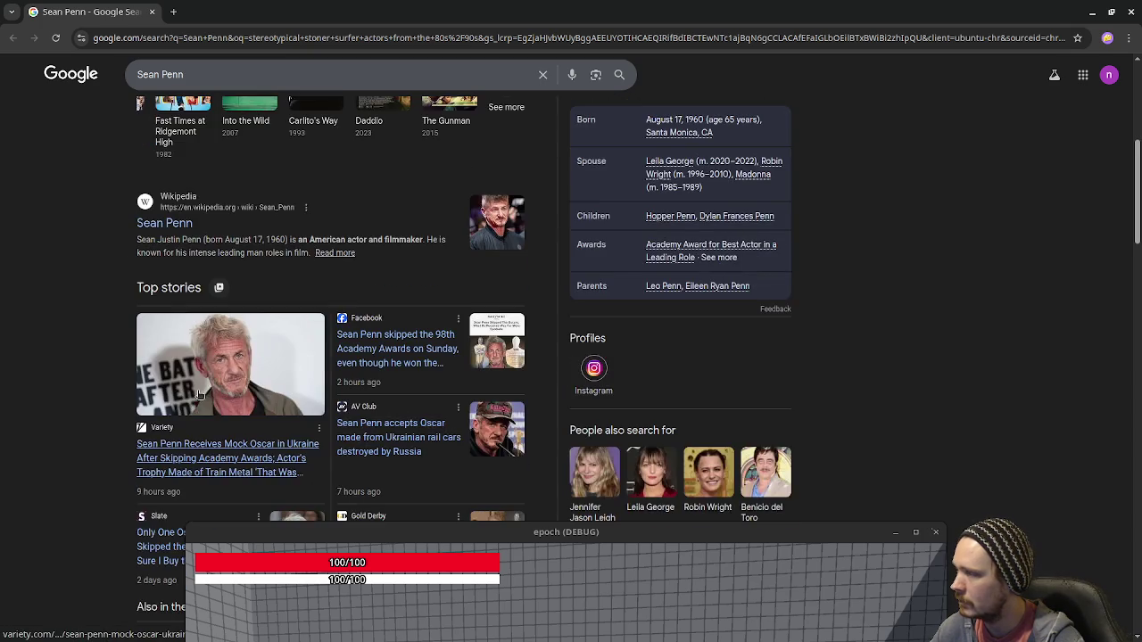
scroll(178, 383, up, 2)
click(168, 366)
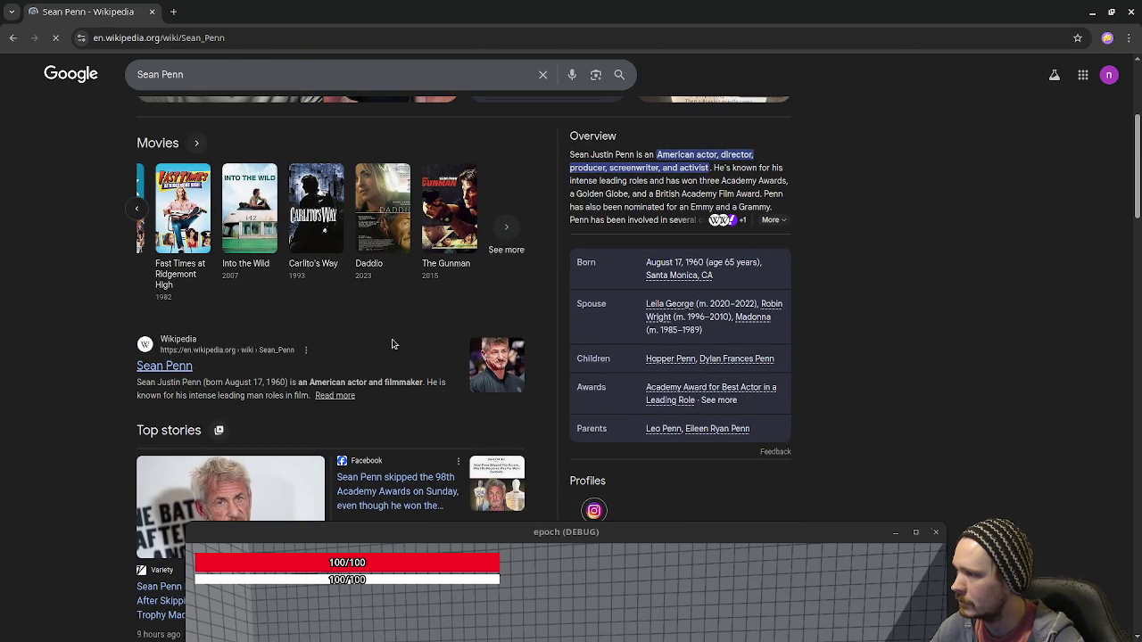
Scroll the actor's Wikipedia article down to the 1990–1999 section and refocus the game window
scroll(541, 331, down, 7)
scroll(541, 332, down, 4)
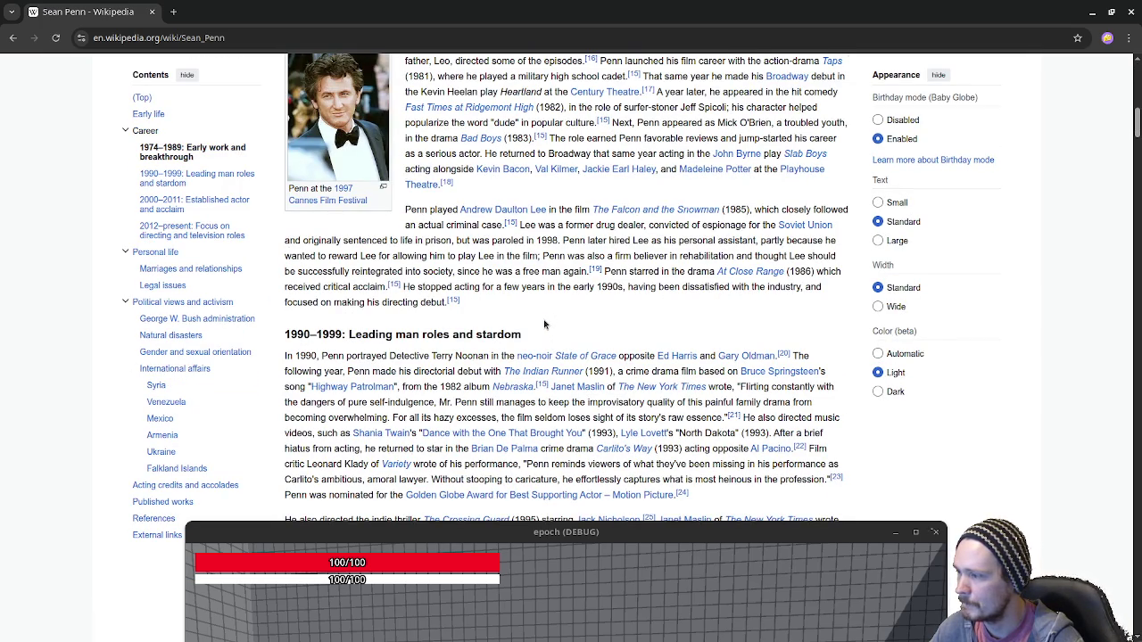
key(alt+Tab)
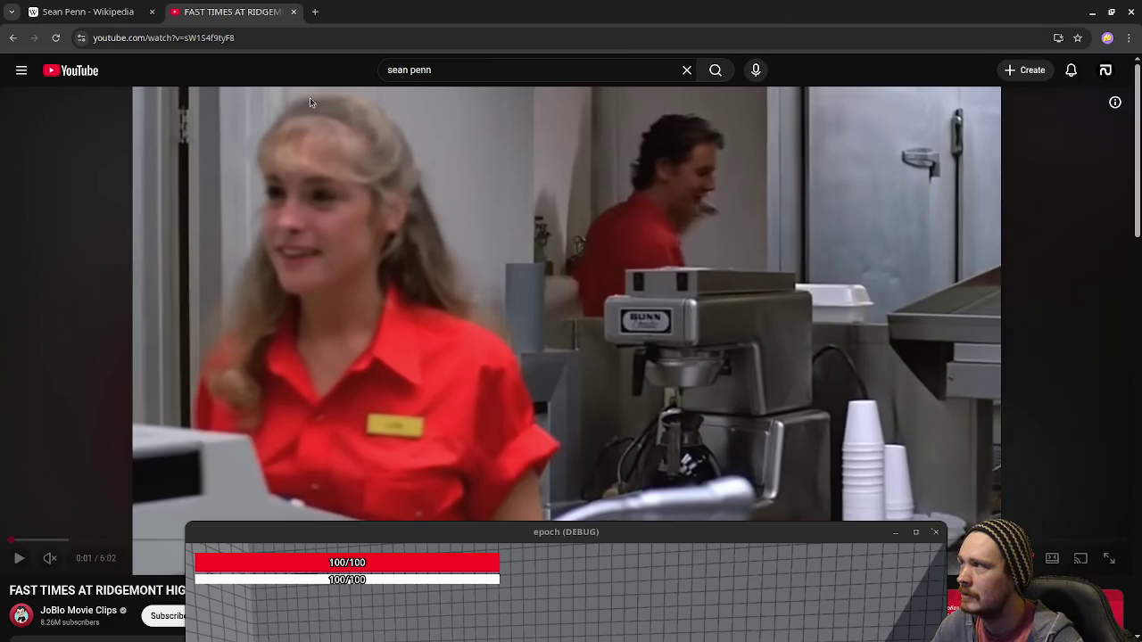
Unmute the Fast Times at Ridgemont High clip, lower the game window, then close the clip
click(50, 558)
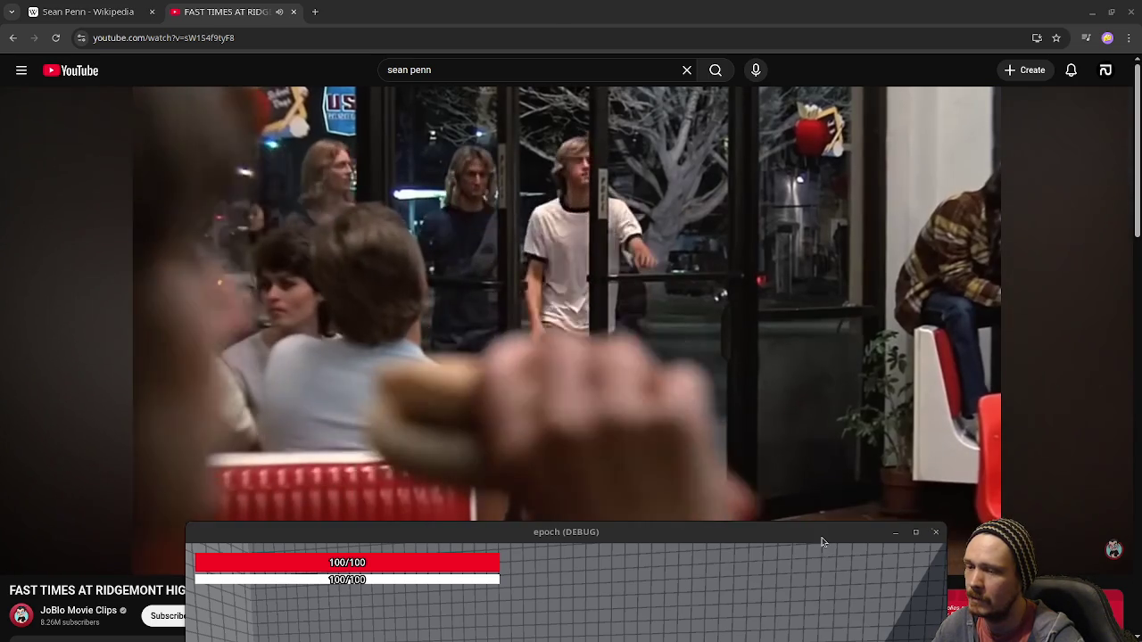
drag(821, 537, 834, 638)
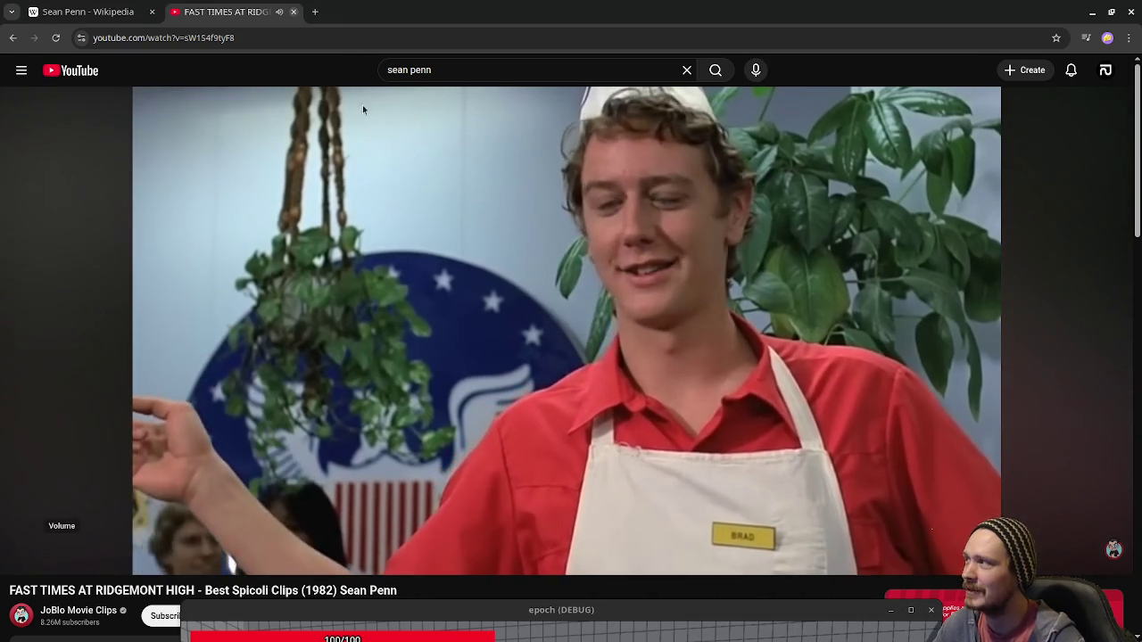
click(295, 12)
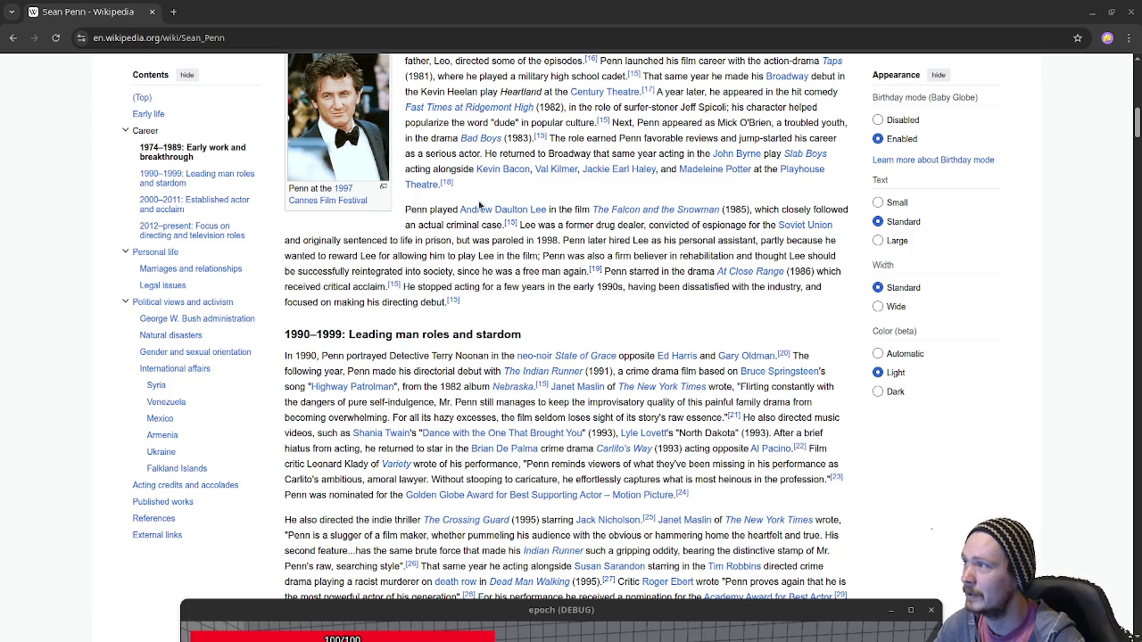
Skim the actor's Wikipedia article, then go back to his Google search results
scroll(515, 362, up, 10)
scroll(514, 362, up, 2)
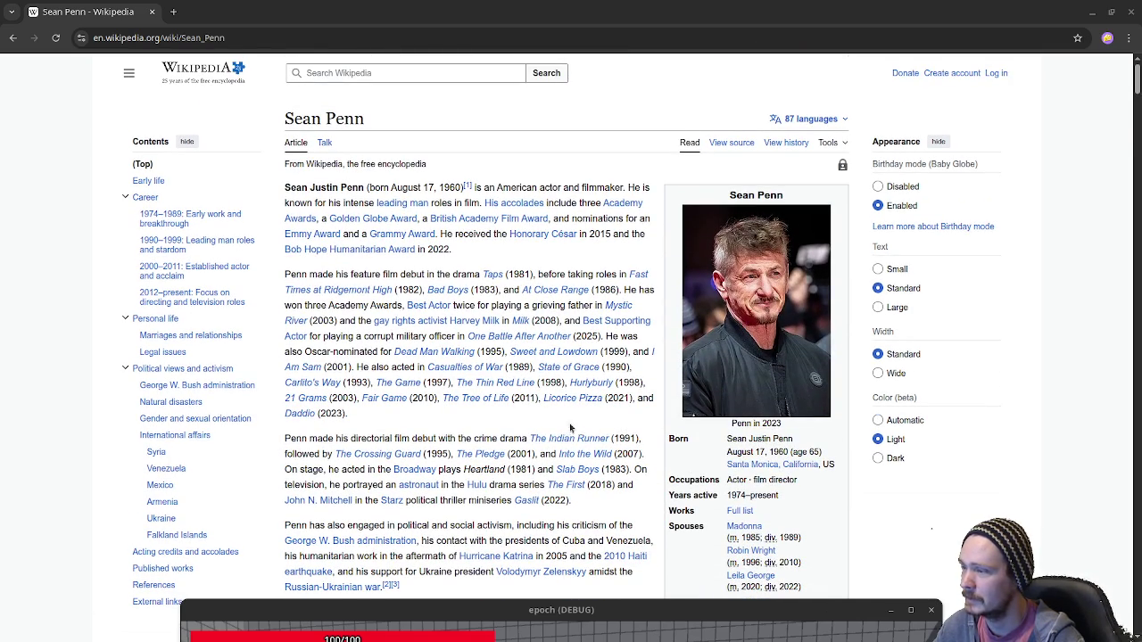
scroll(398, 406, down, 5)
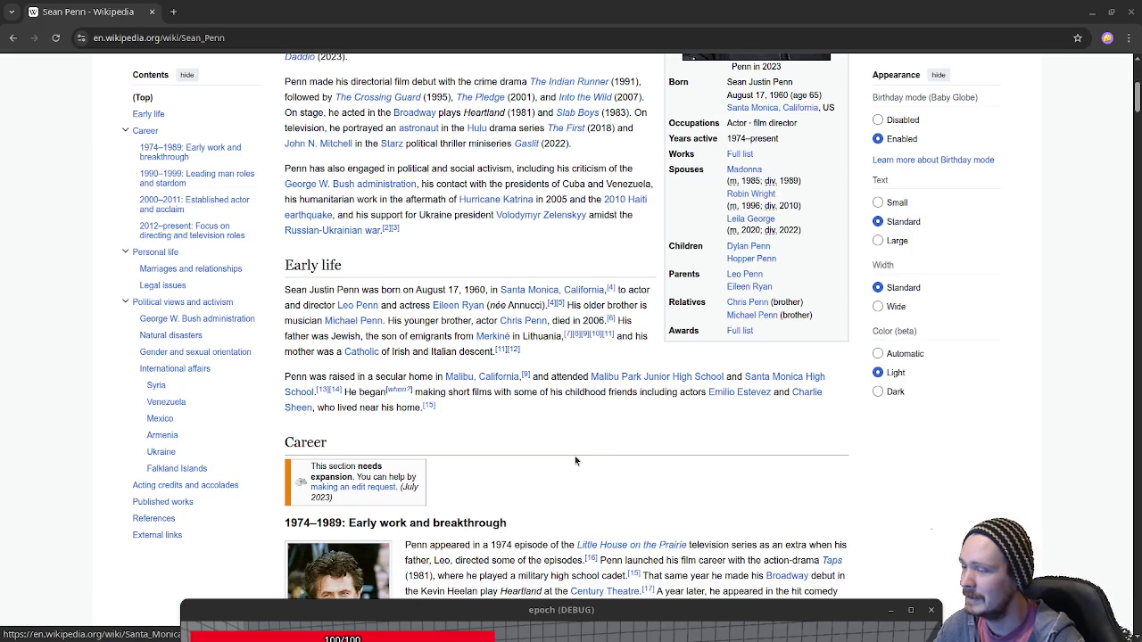
scroll(374, 384, up, 4)
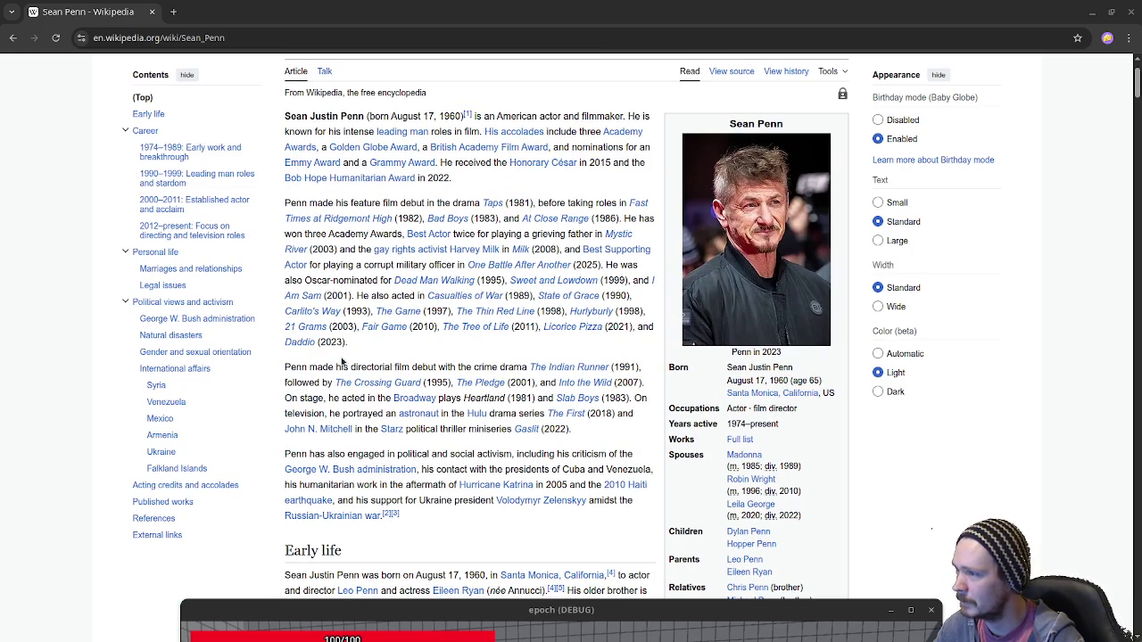
key(alt+Left)
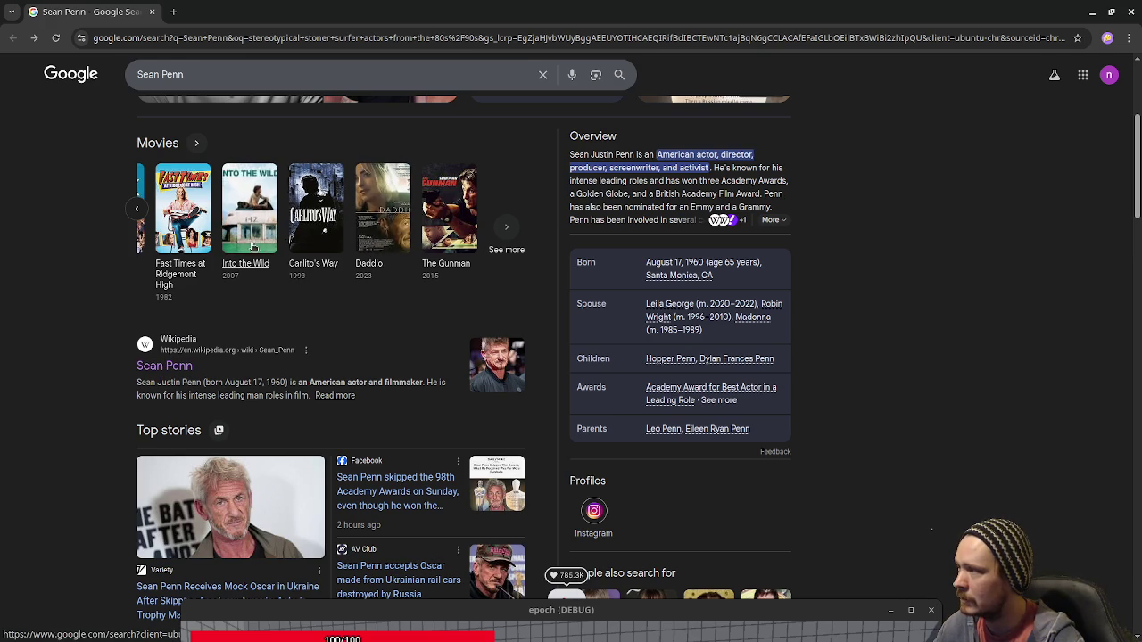
Open the Into the Wild results, page through its cast, and preview its YouTube video
click(253, 244)
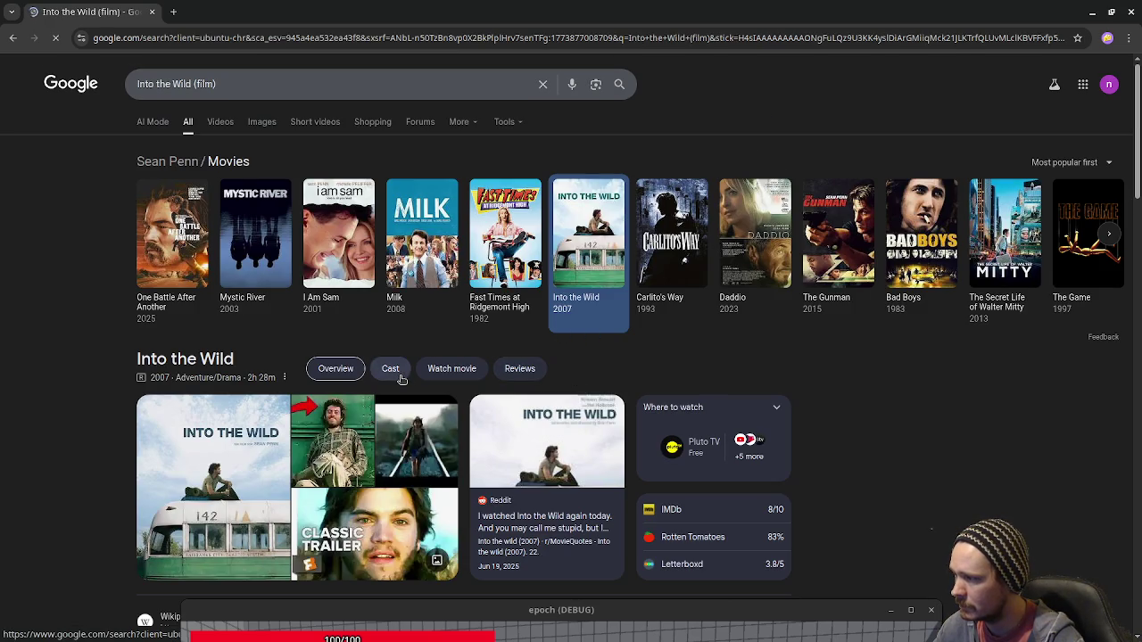
scroll(397, 379, down, 3)
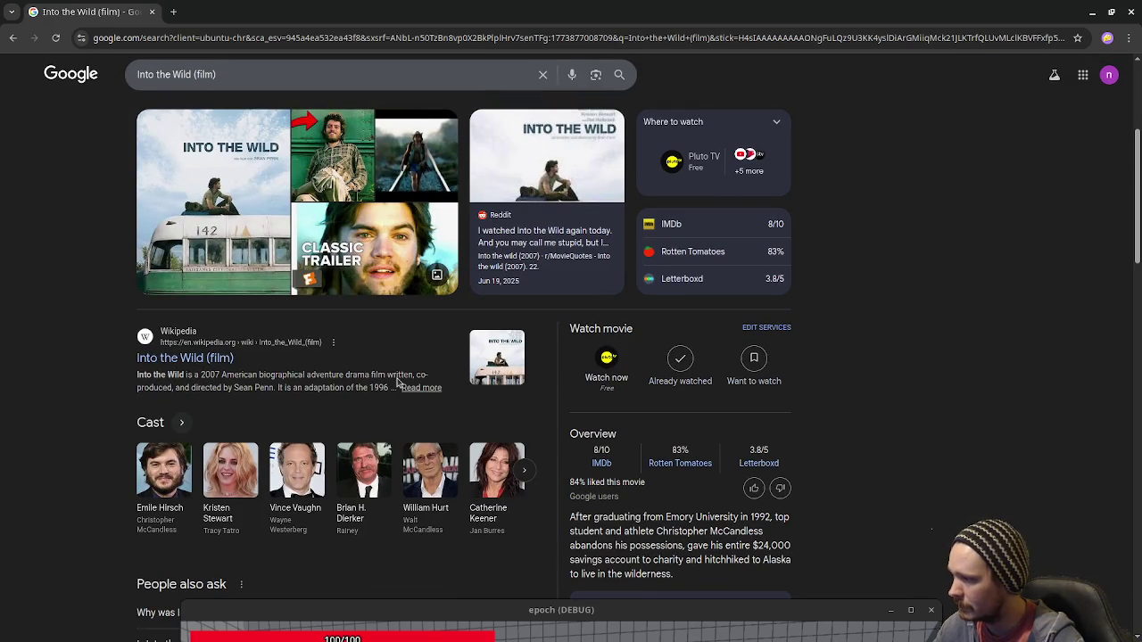
click(524, 480)
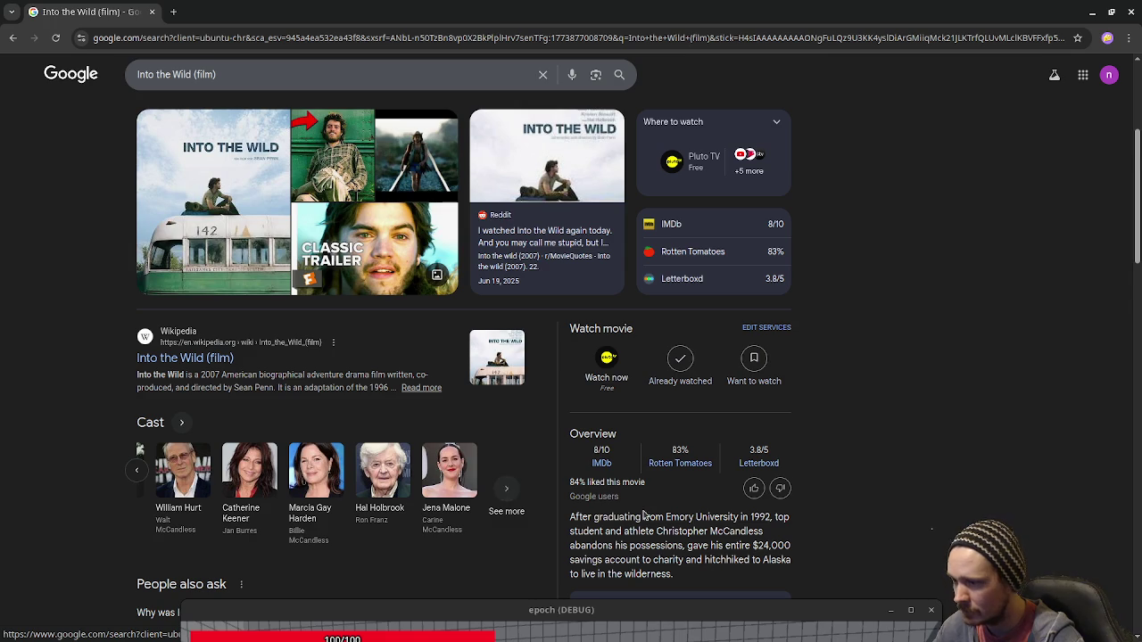
scroll(644, 514, down, 2)
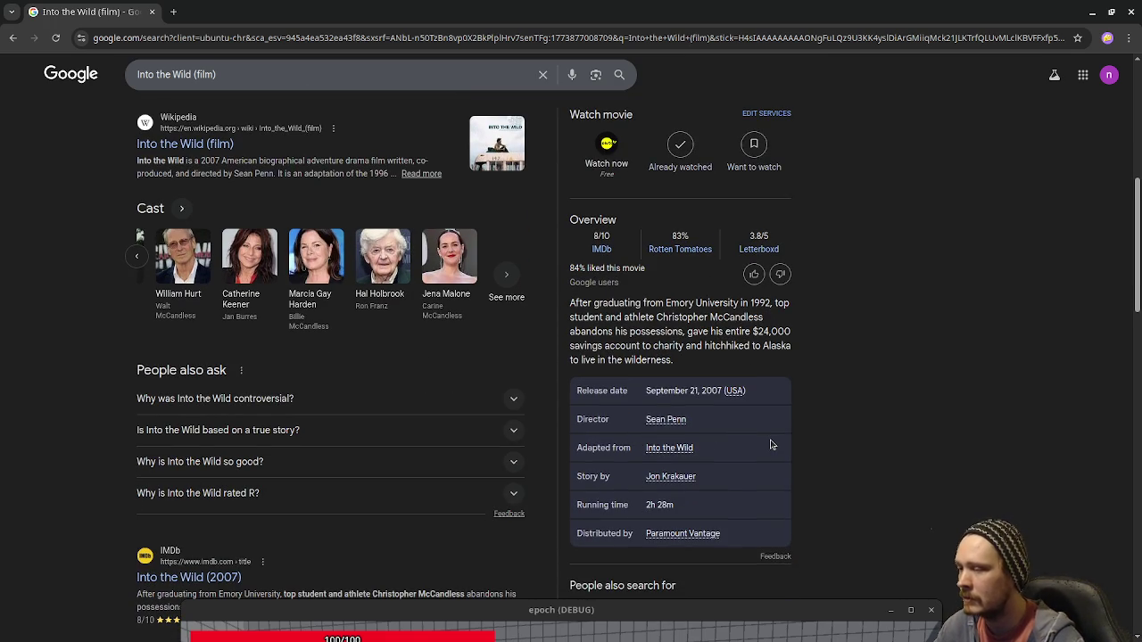
scroll(769, 446, up, 1)
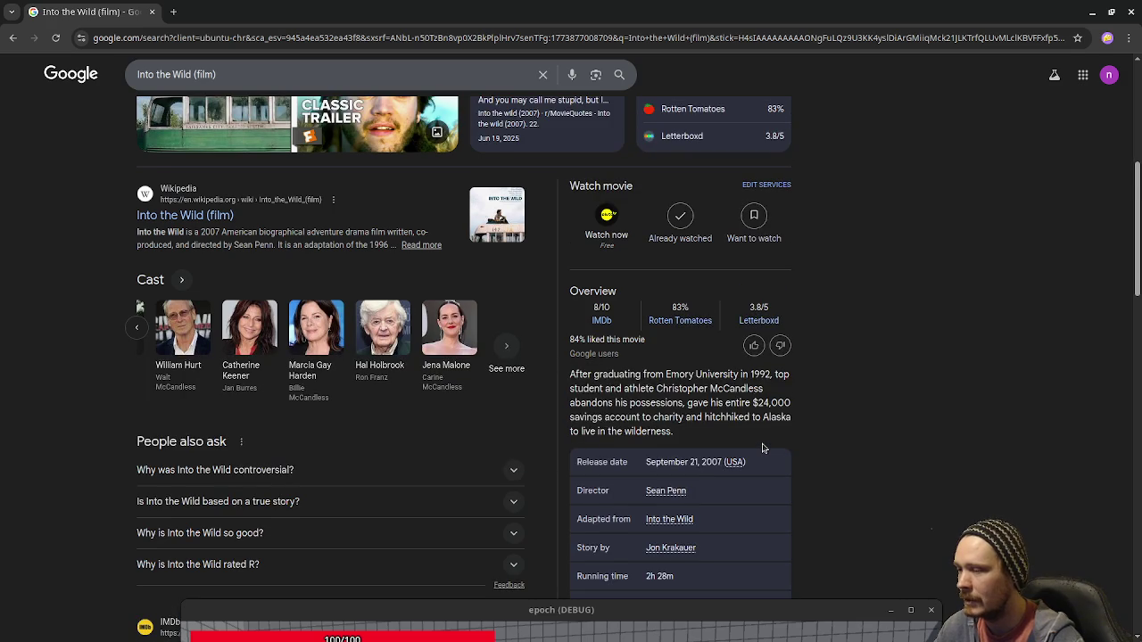
scroll(763, 448, down, 2)
scroll(551, 435, up, 5)
scroll(551, 435, up, 3)
scroll(414, 470, down, 3)
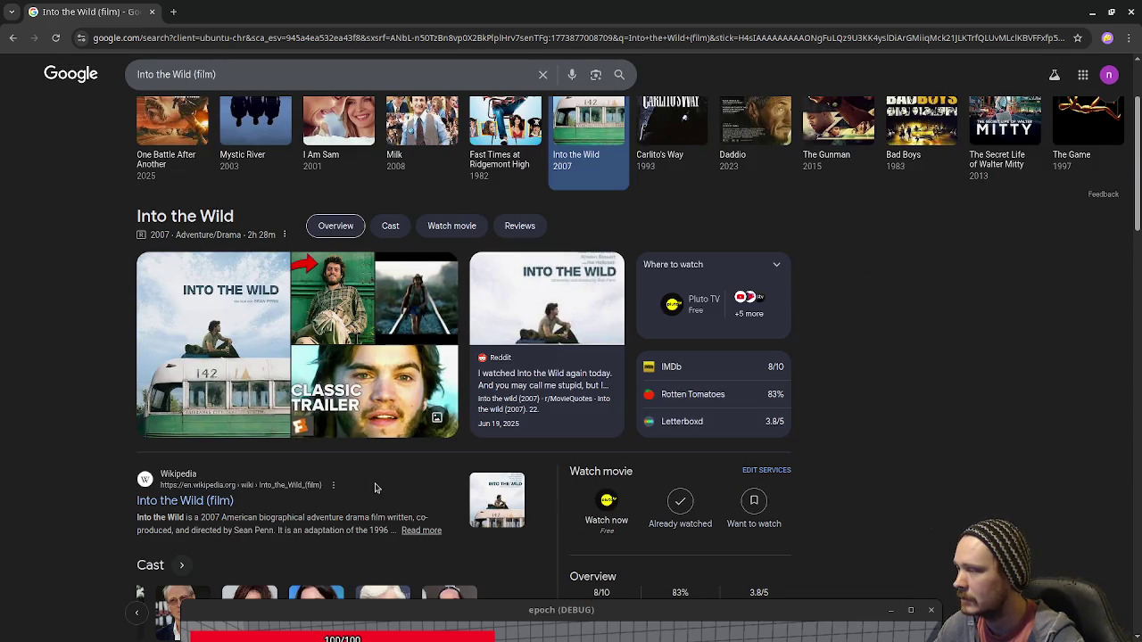
click(322, 323)
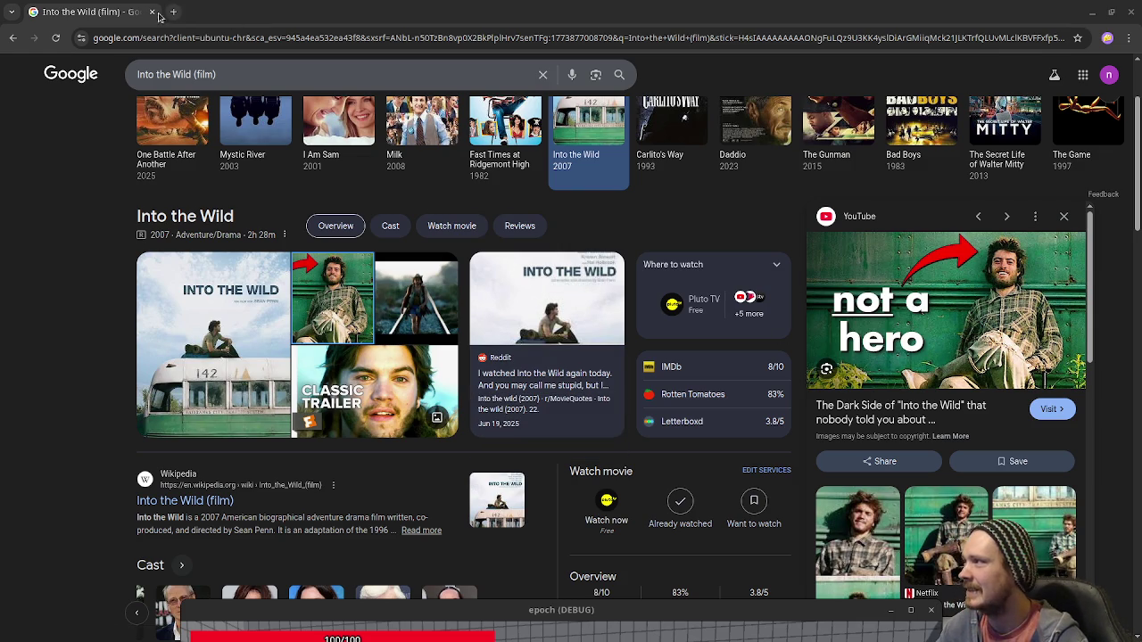
Bring Godot back to the front with player.gd's interact handler in view
key(alt+Tab)
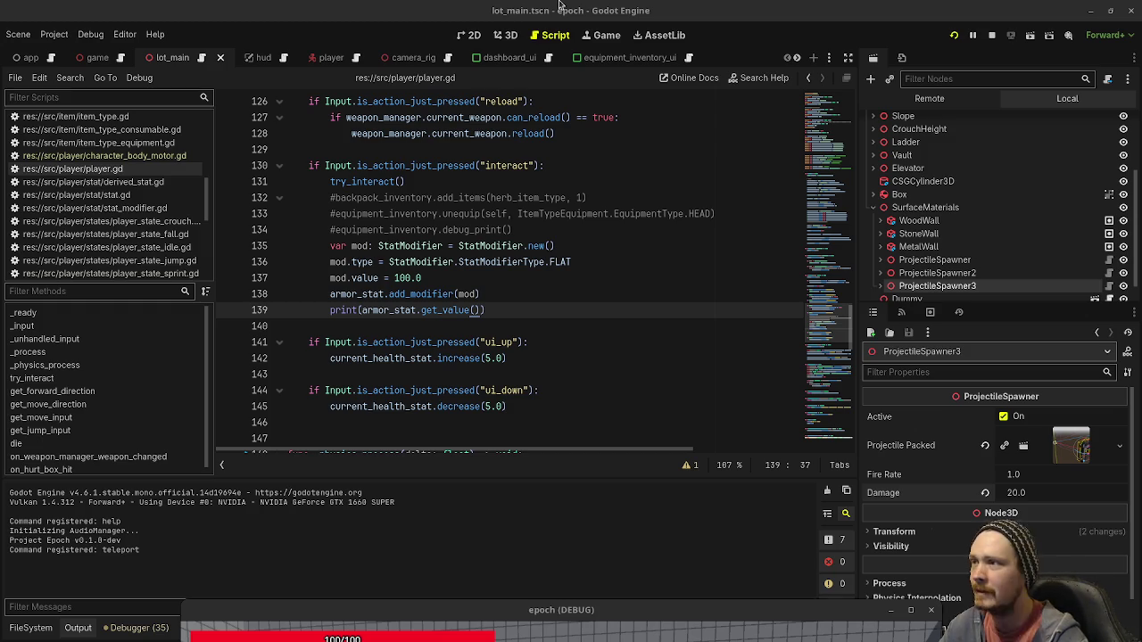
Scroll through the actor's website and back to the top, then close the browser
key(alt+Tab)
scroll(486, 489, down, 10)
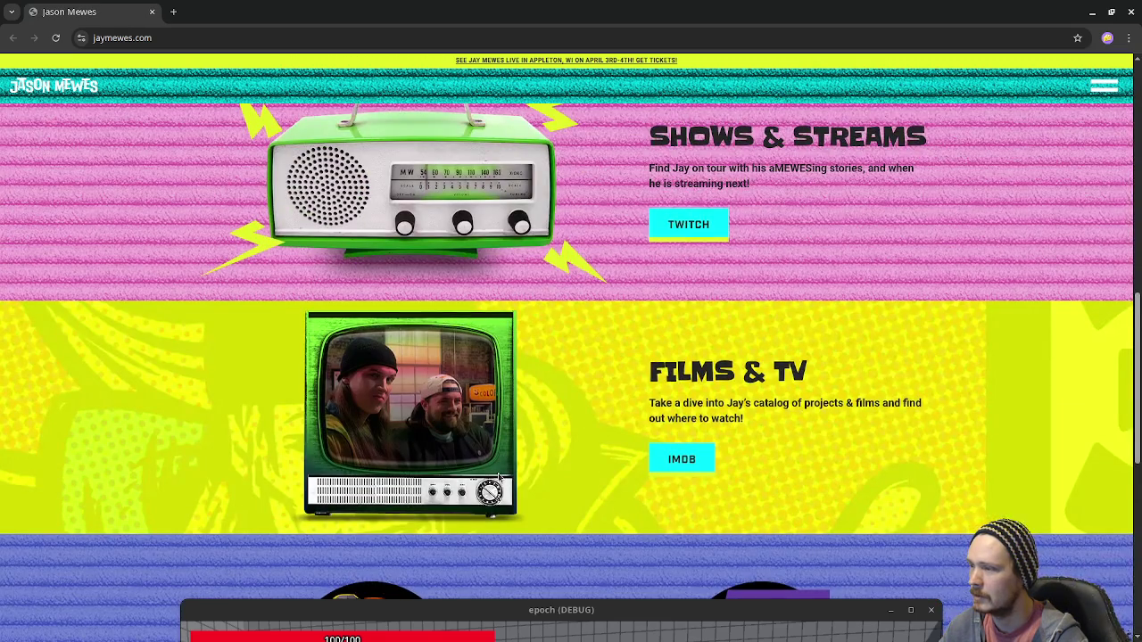
scroll(525, 482, down, 3)
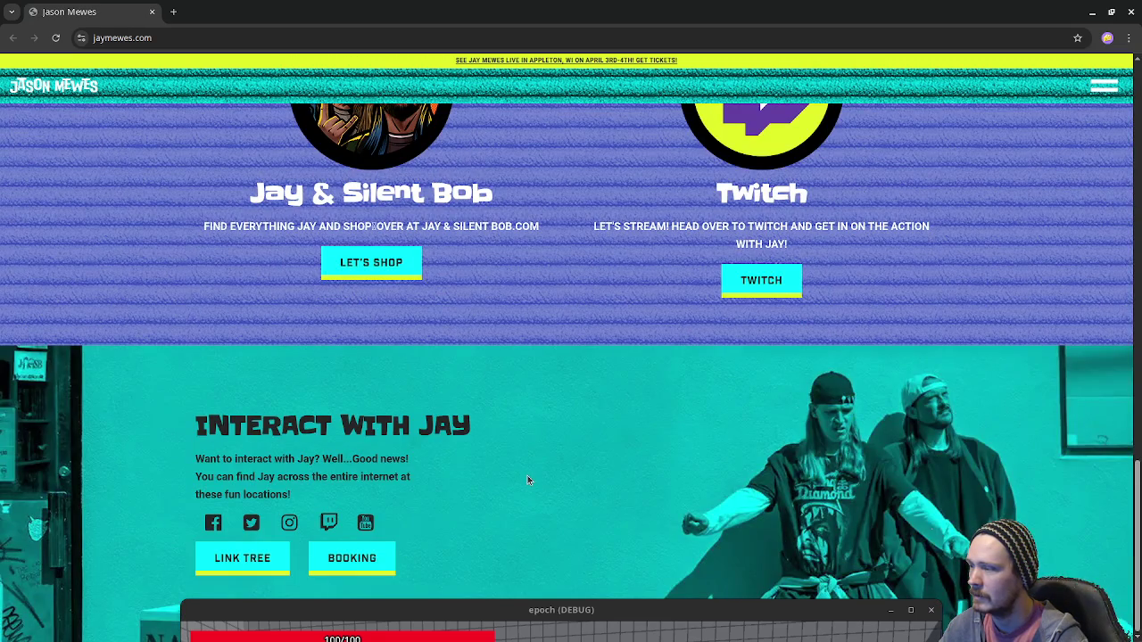
scroll(534, 480, up, 4)
scroll(538, 479, up, 10)
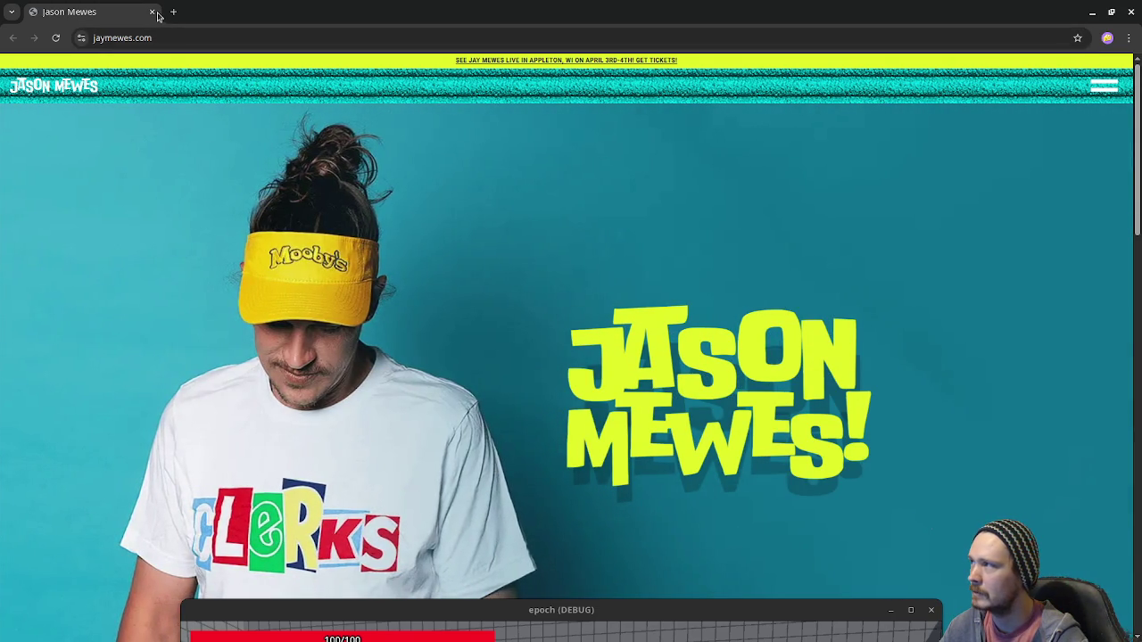
click(152, 12)
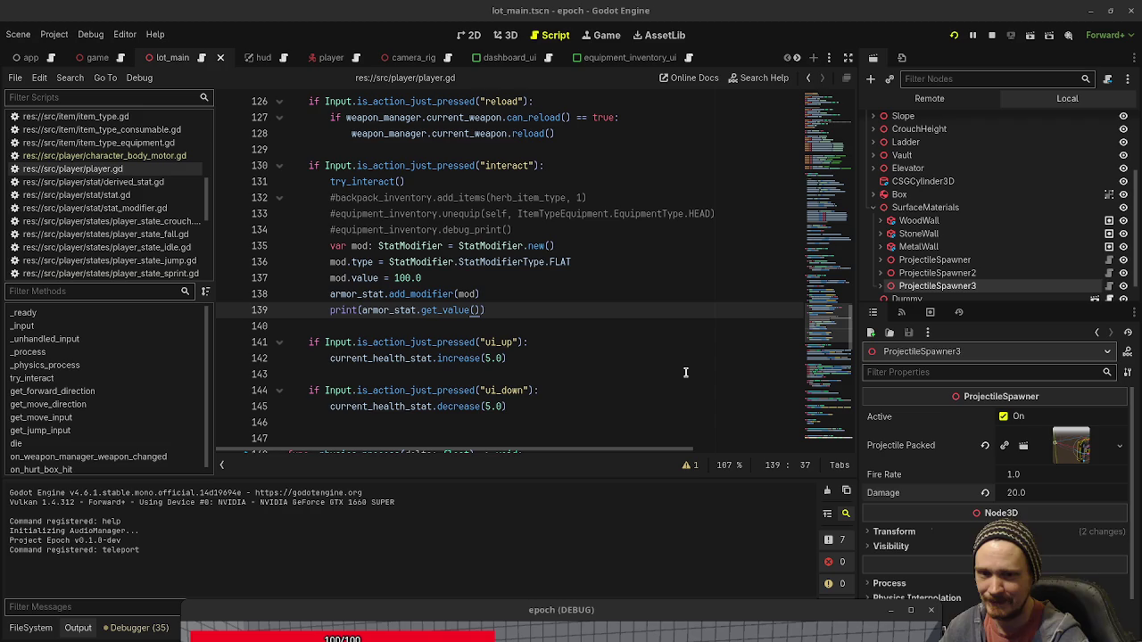
Restart the epoch game at 100/100 health and armor, then move its window aside for the browser
click(637, 616)
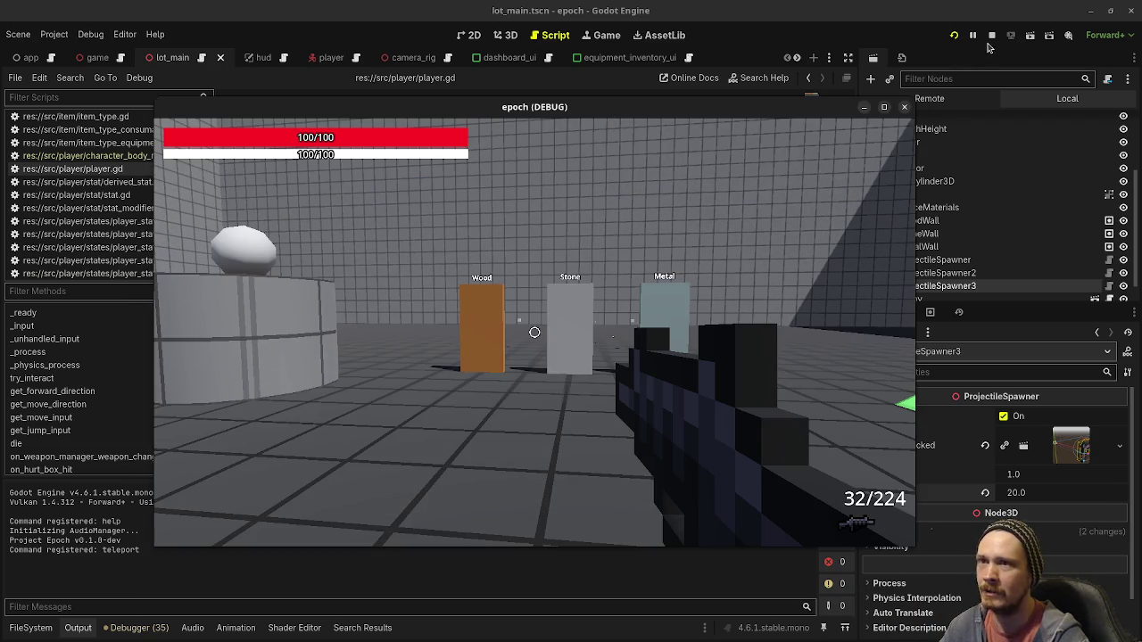
click(991, 42)
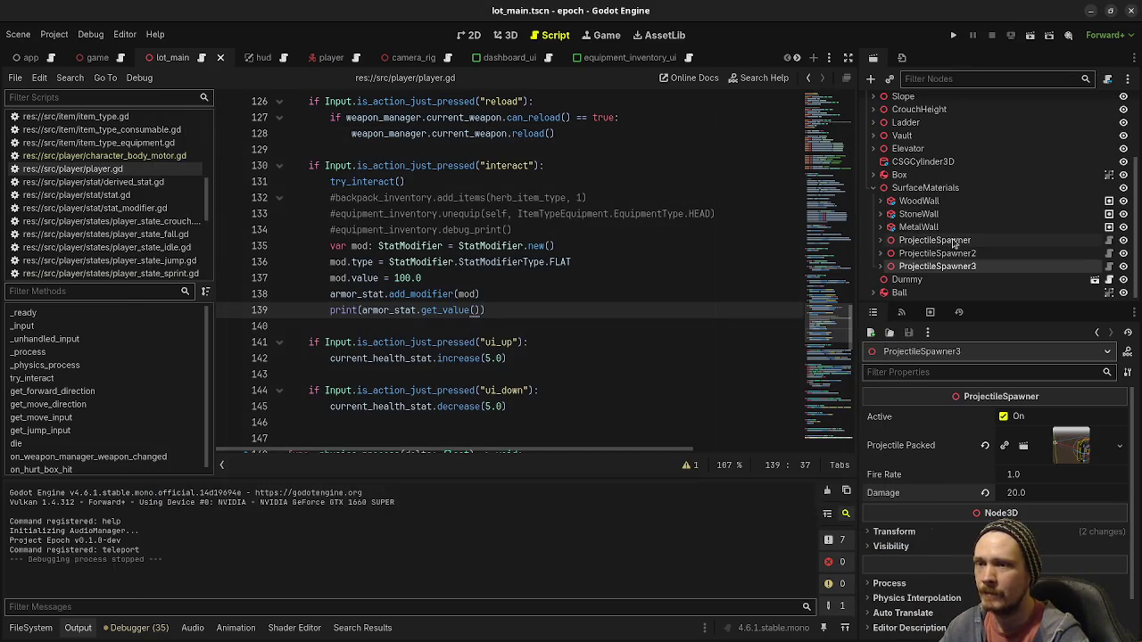
mouse_move(1003, 507)
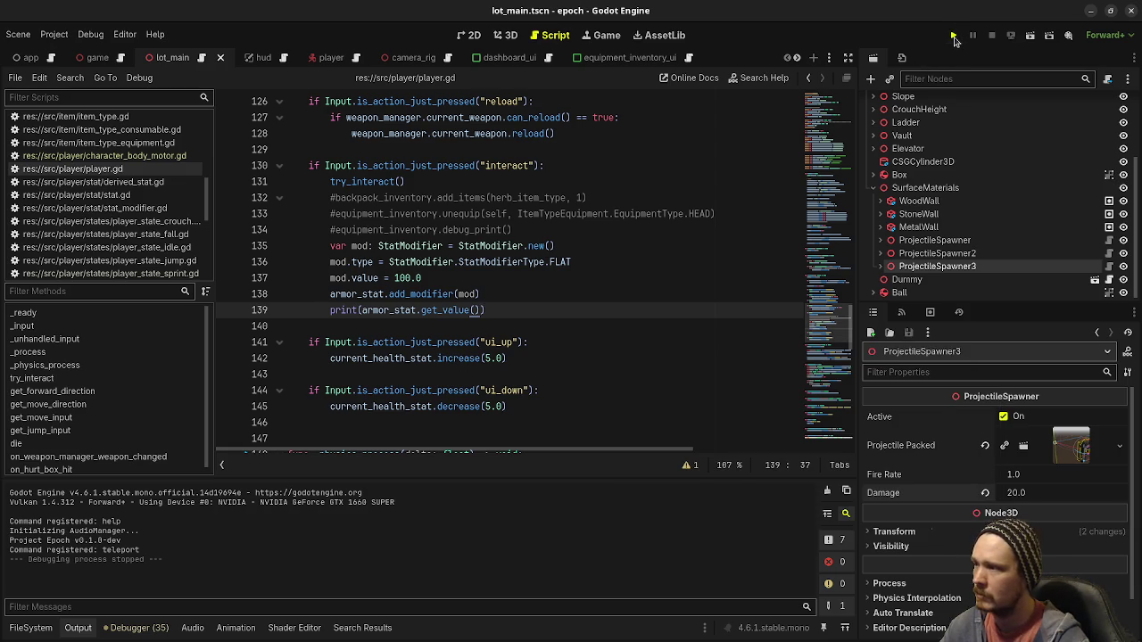
click(952, 35)
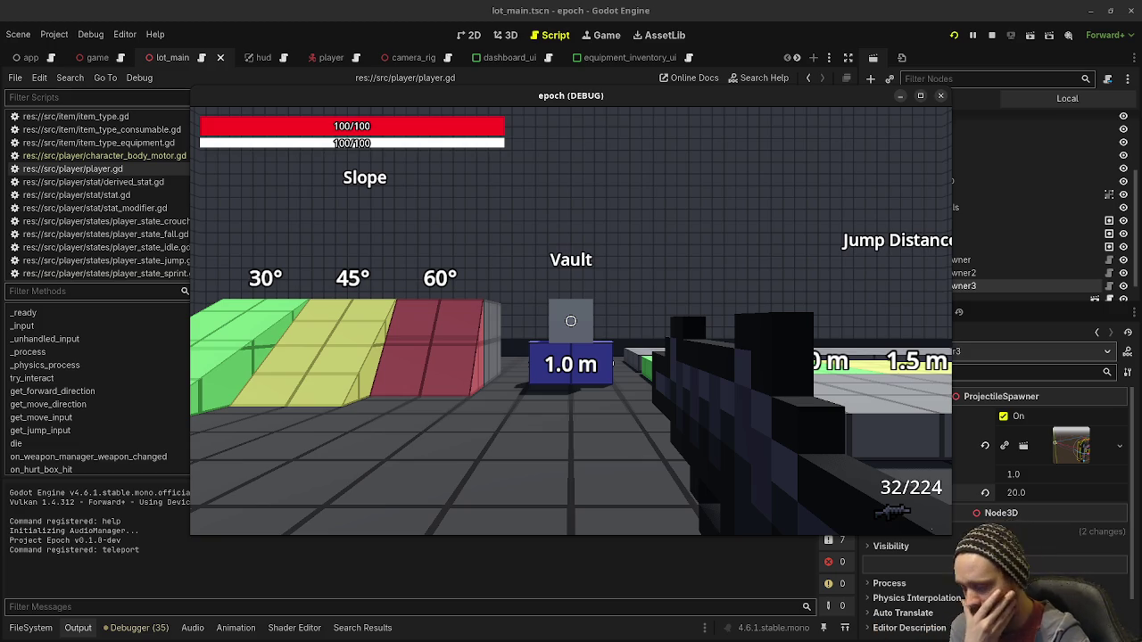
mouse_move(570, 321)
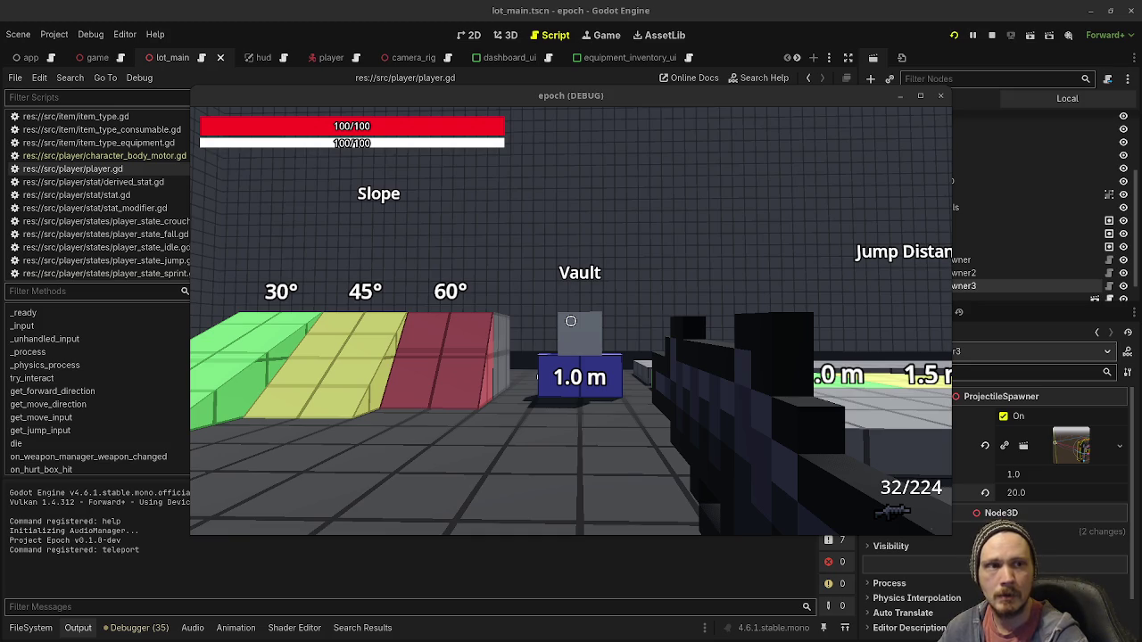
key(alt+Tab)
mouse_move(506, 105)
mouse_down()
mouse_move(489, 334)
mouse_move(404, 590)
mouse_up()
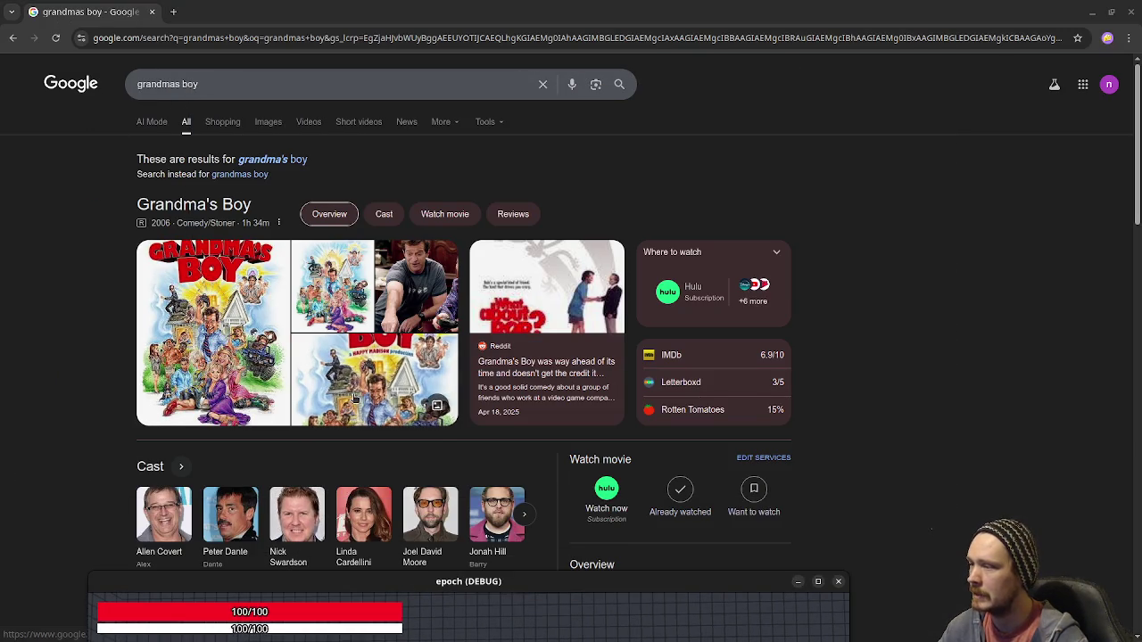
Scroll through the Grandma's Boy cast and overview, then close the search results
scroll(794, 380, down, 3)
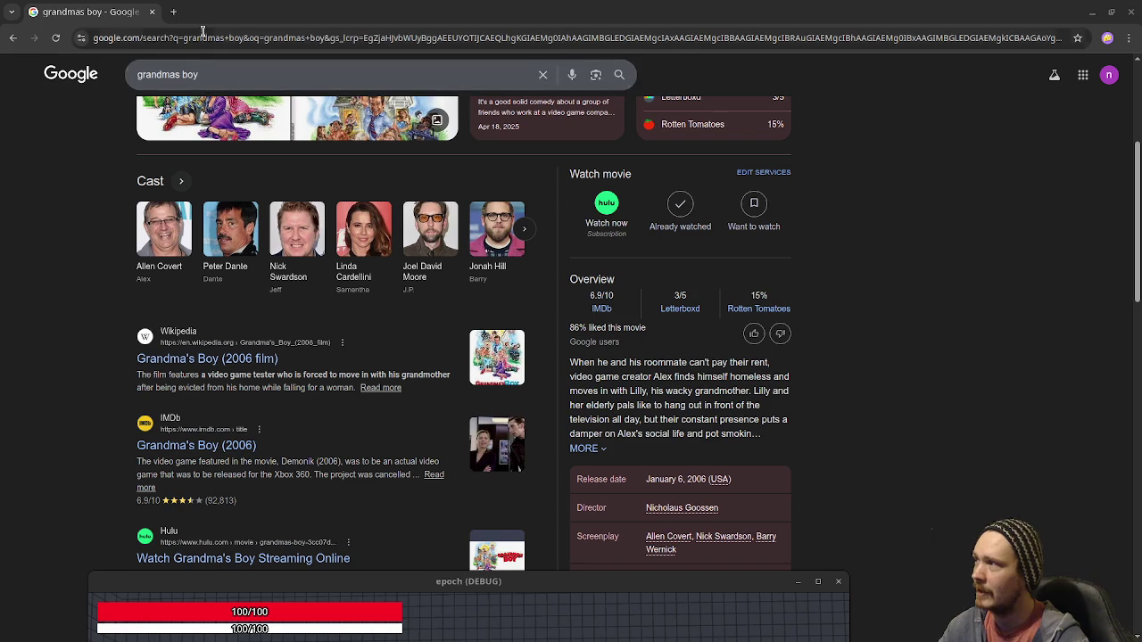
click(152, 13)
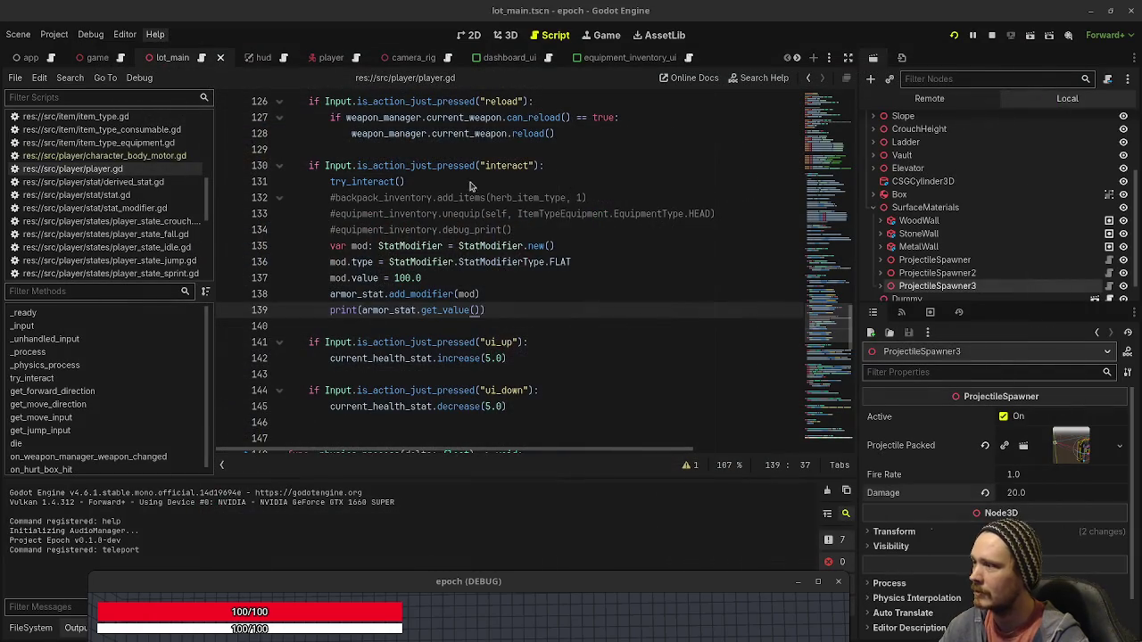
Move the epoch (DEBUG) window back over the editor and resume play at 100/100 with 32/224 ammo
drag(543, 581, 604, 136)
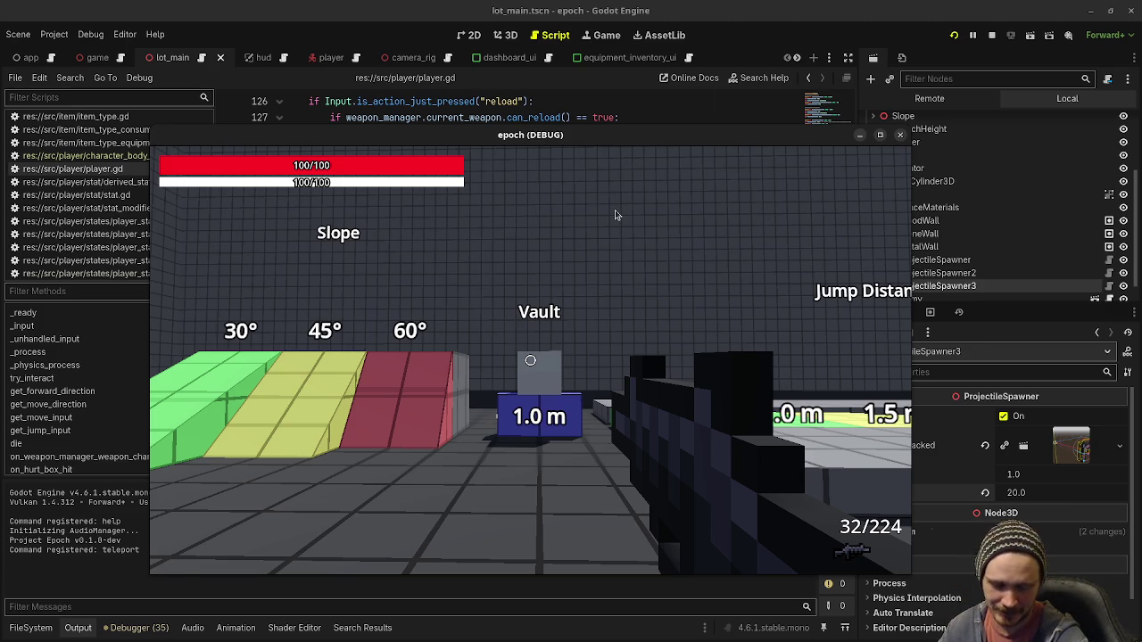
click(842, 253)
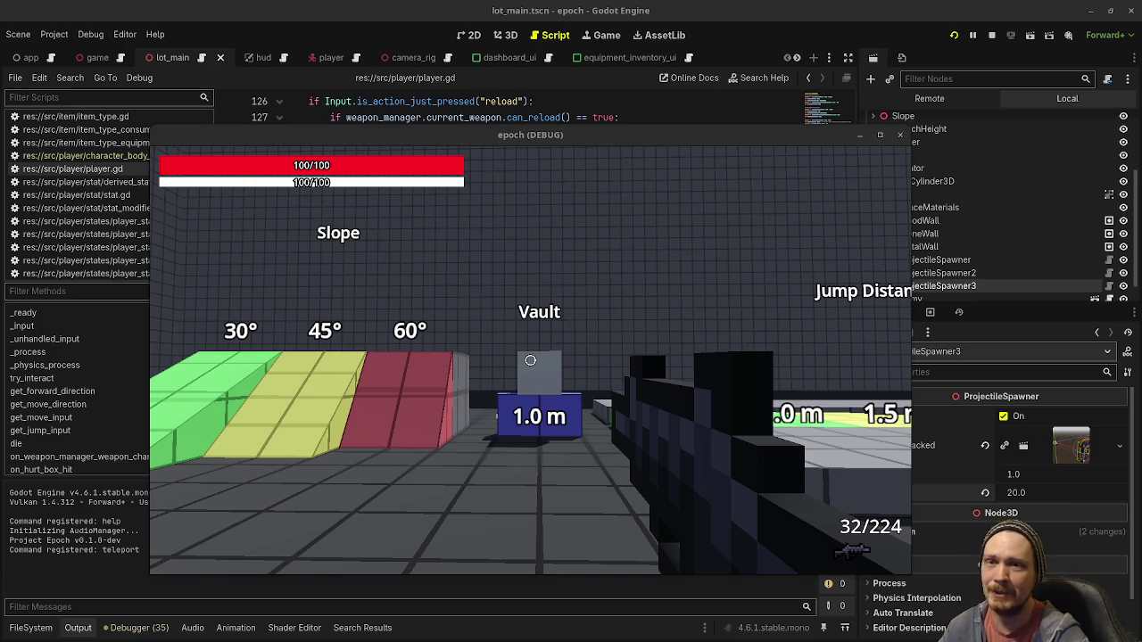
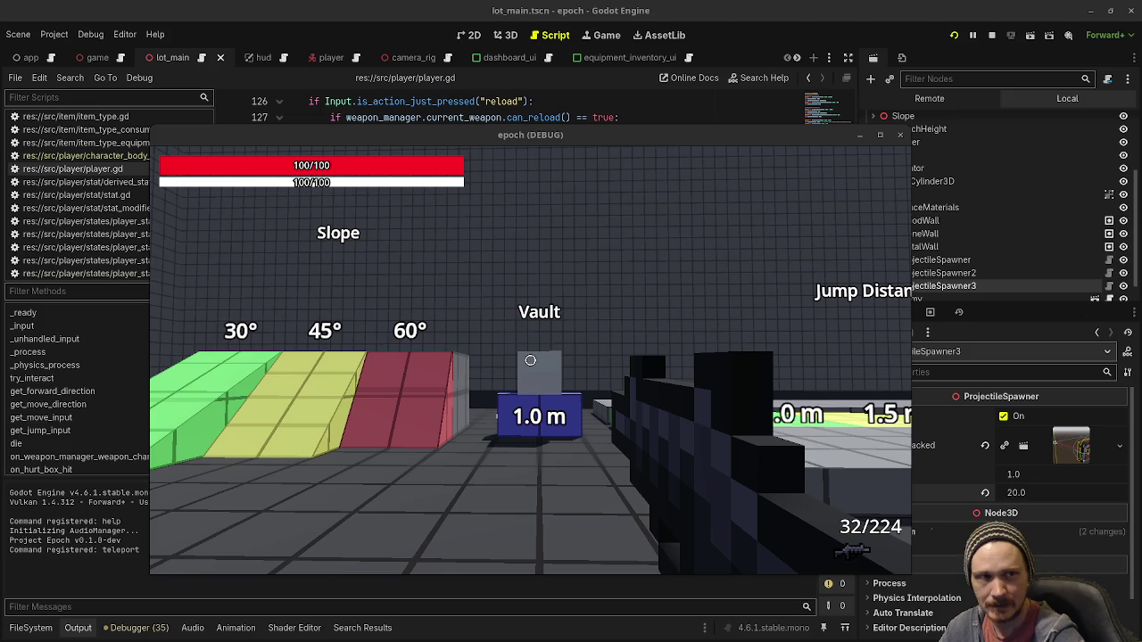
Switch to the Chrome search results and move the debug game window down and to the right
key(alt+Tab)
mouse_move(773, 281)
mouse_down()
mouse_move(861, 571)
mouse_move(790, 532)
mouse_move(772, 541)
mouse_up()
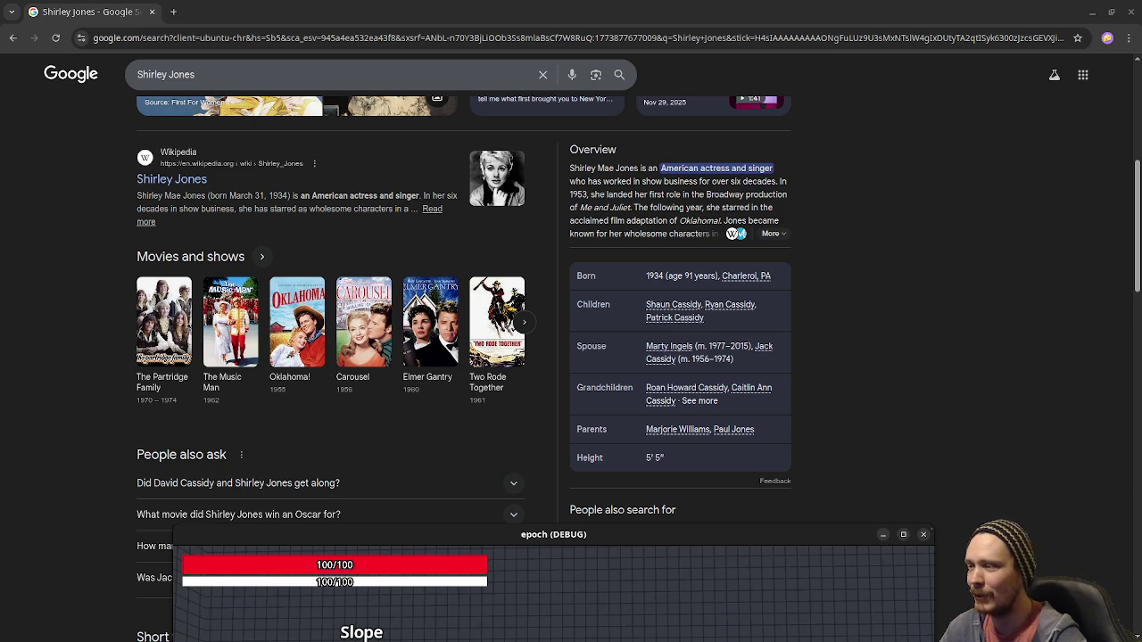
Scroll up through the search results, then close the browser to return to the game
scroll(214, 406, up, 2)
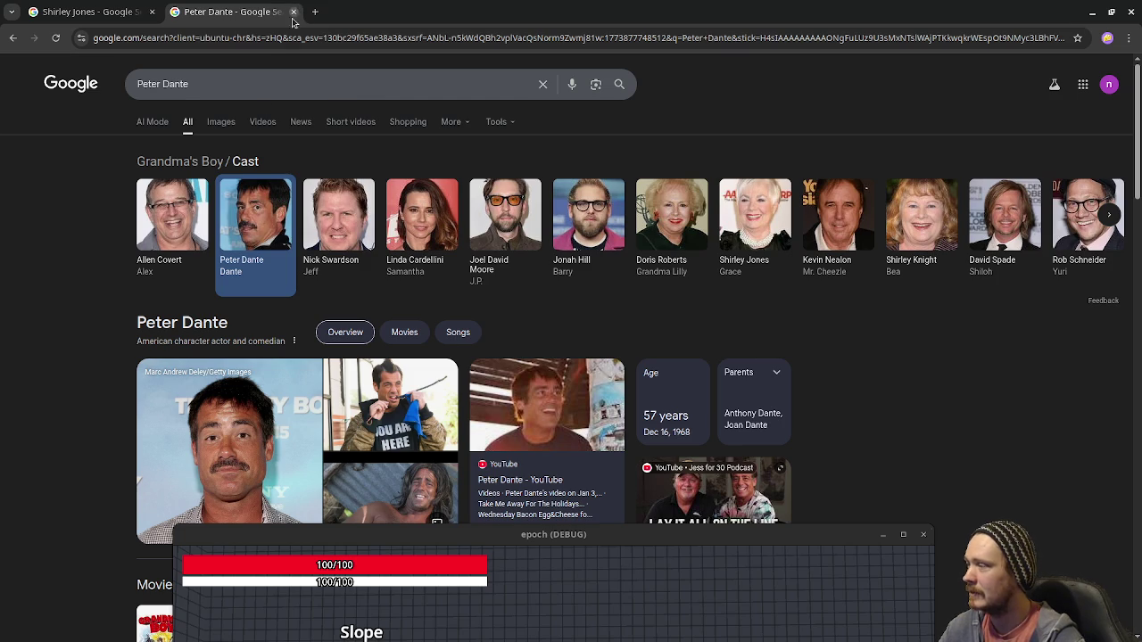
click(1129, 12)
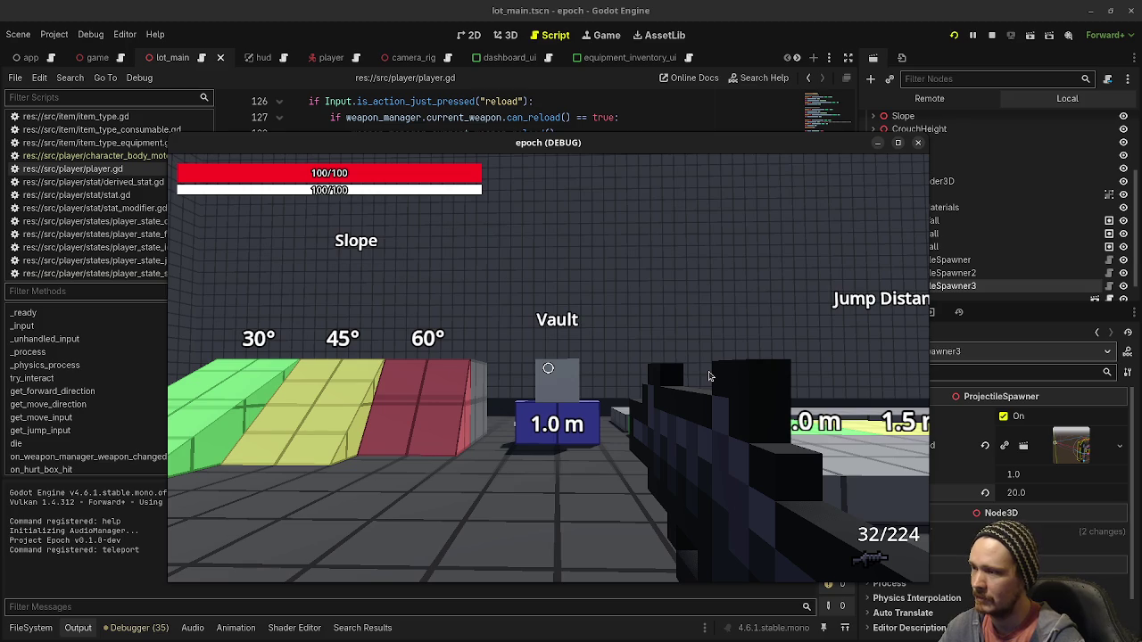
Fire and move near the Wood, Stone and Metal targets, take a hit to 80/100, then stop the game
click(726, 237)
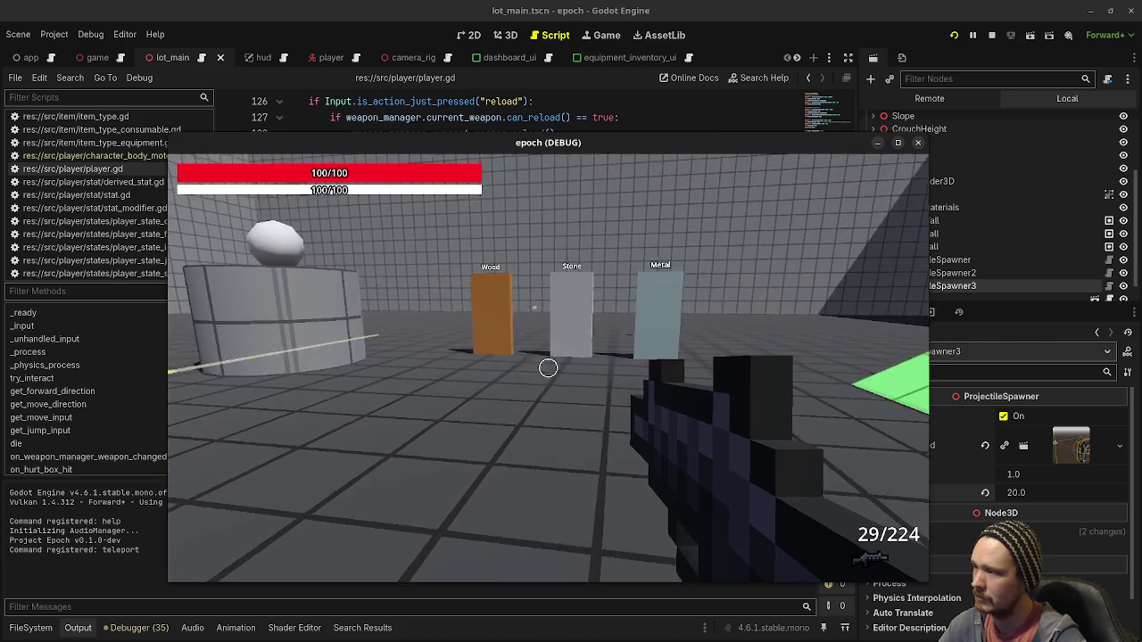
key(w)
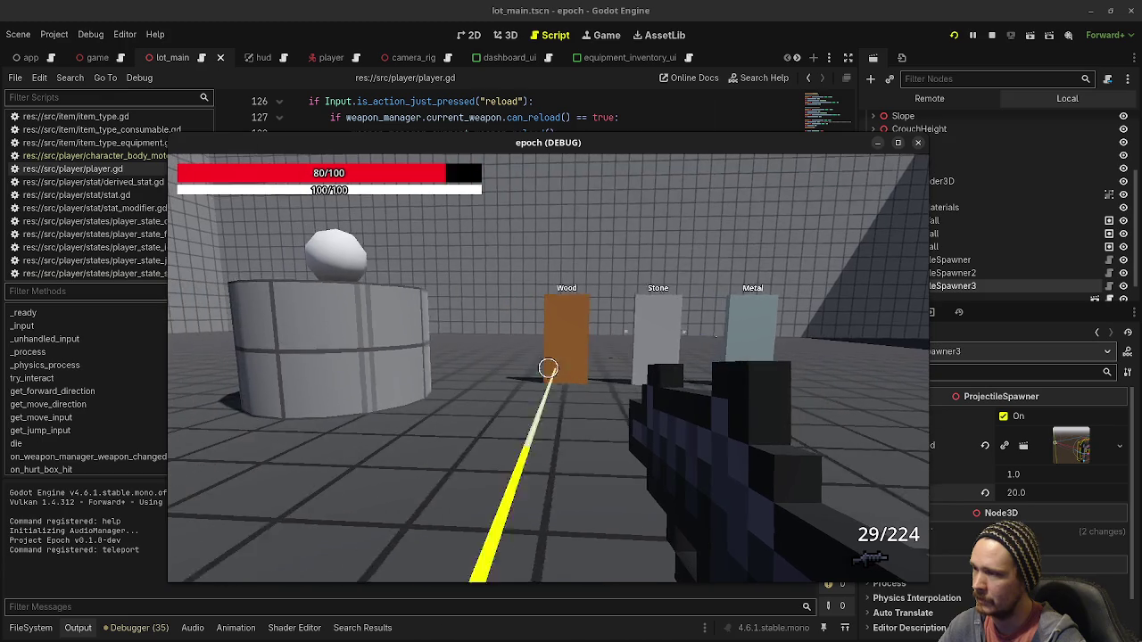
key(d)
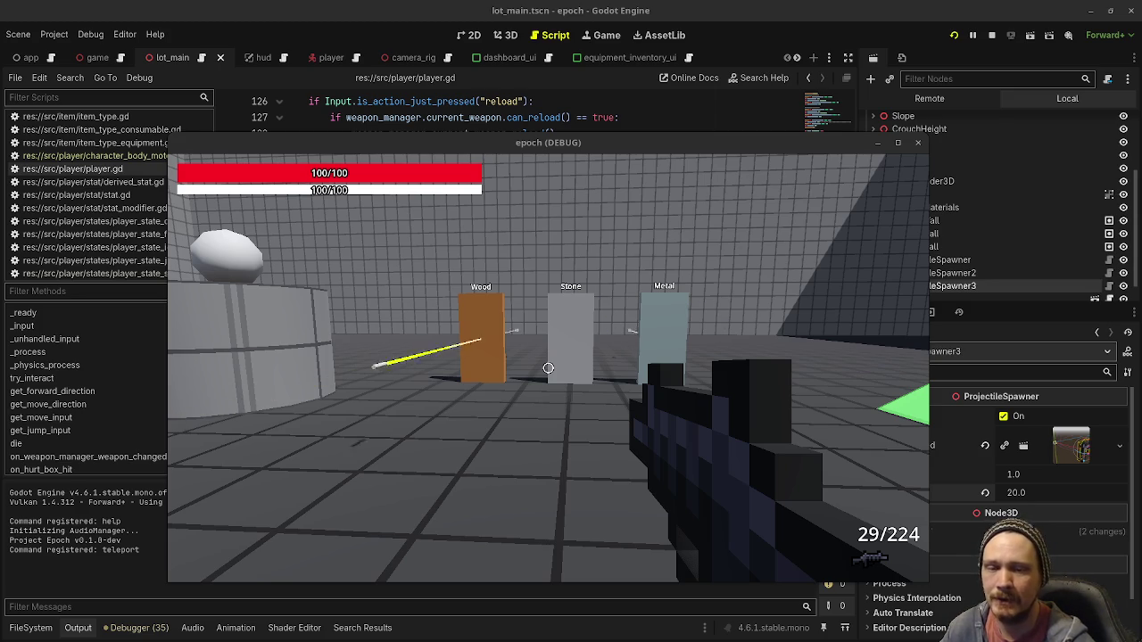
click(548, 368)
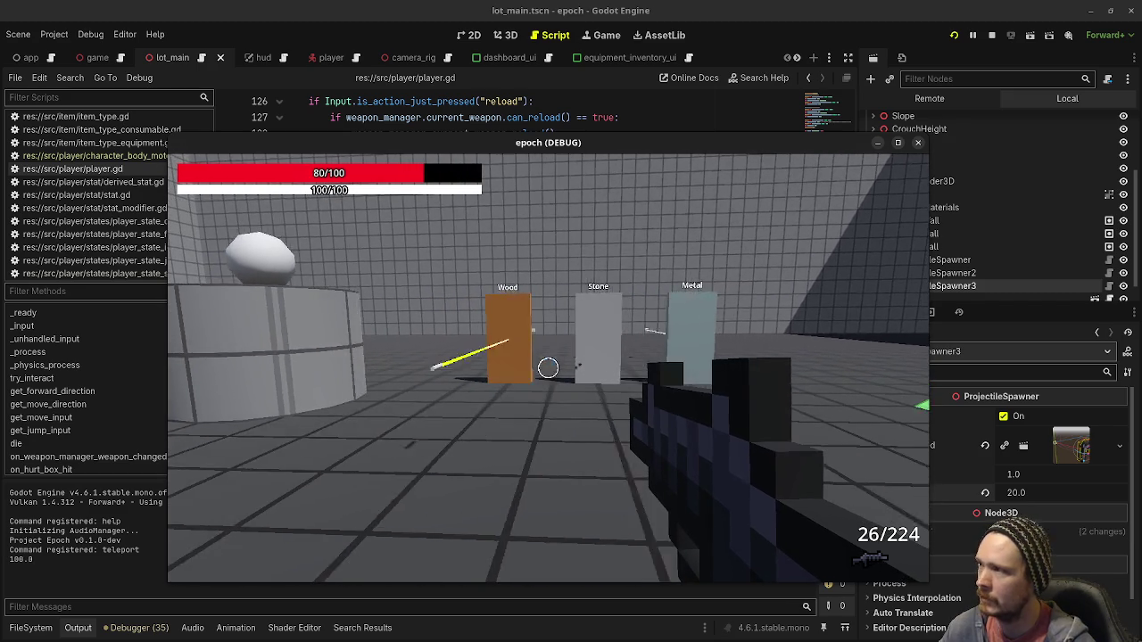
key(F8)
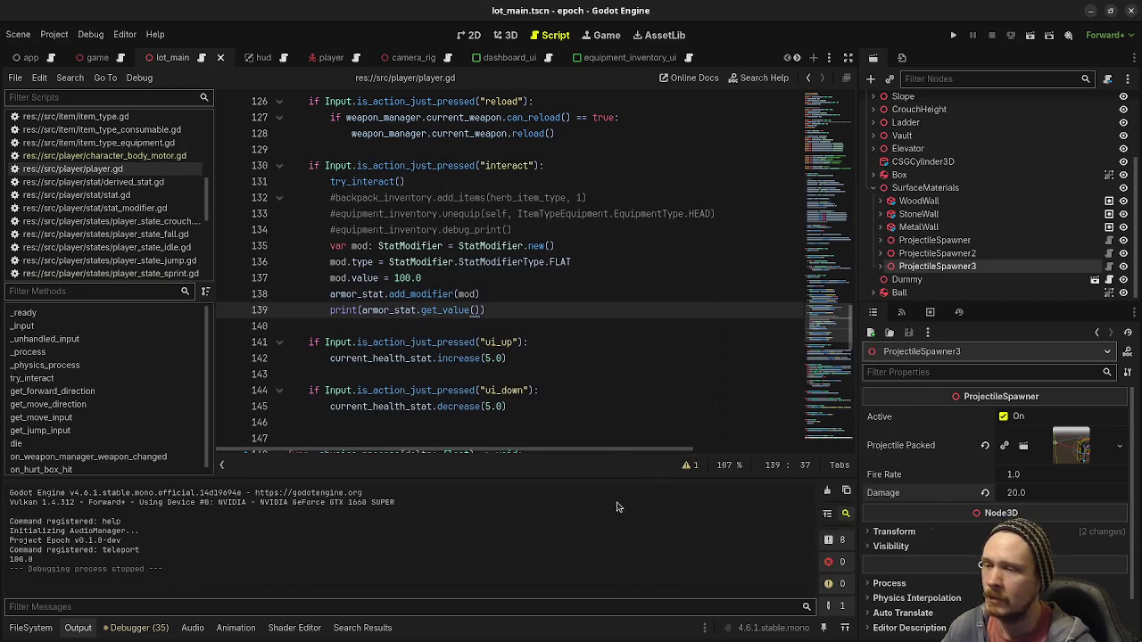
Scroll player.gd to on_hurt_box_hit, then switch to the YouTube comedy clip in theater mode
scroll(531, 392, down, 10)
scroll(538, 397, down, 9)
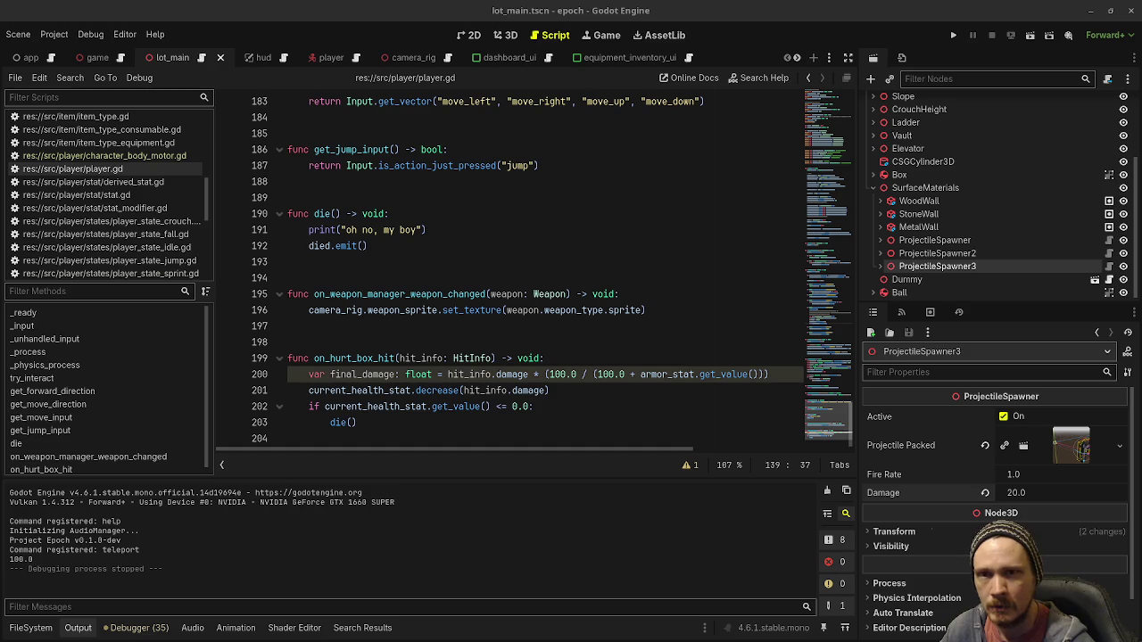
key(alt+Tab)
key(t)
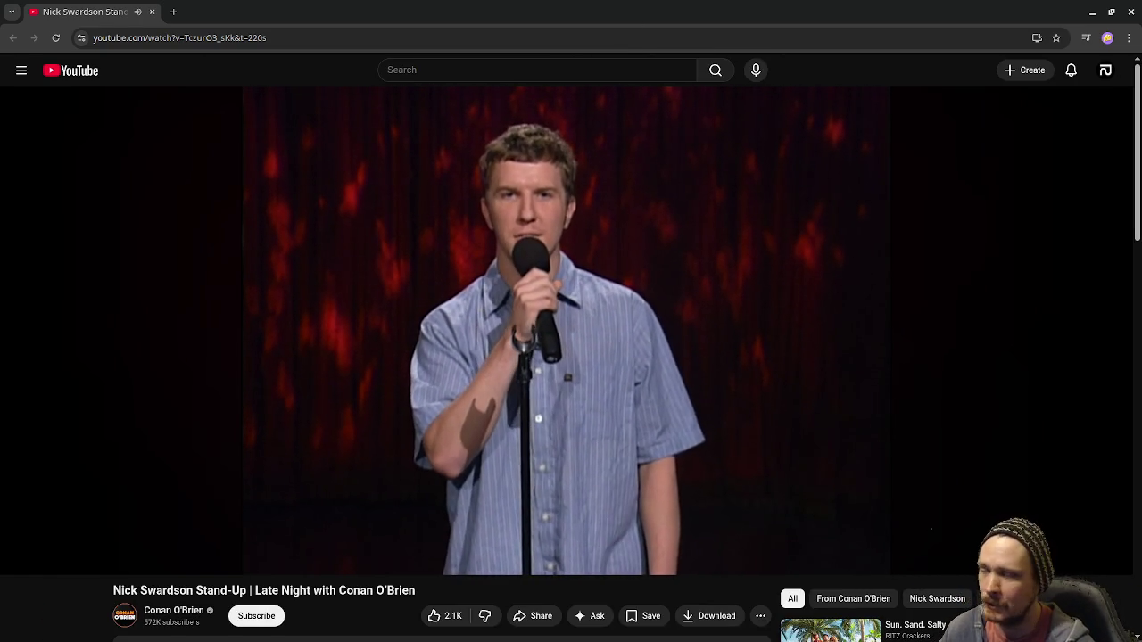
scroll(502, 449, down, 2)
scroll(503, 445, up, 2)
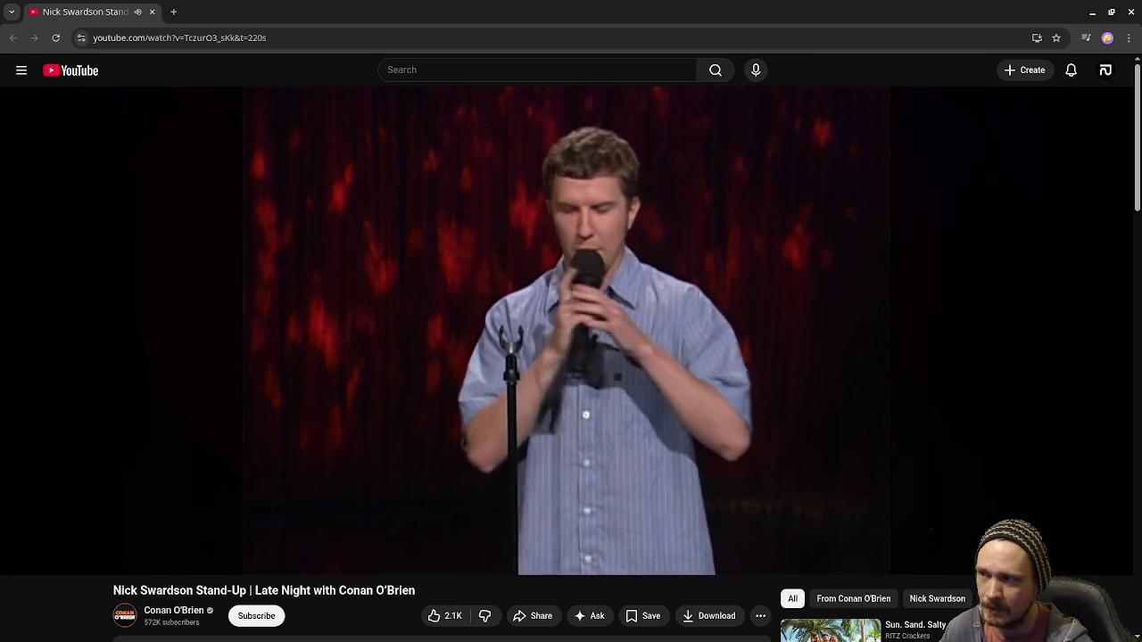
mouse_move(971, 192)
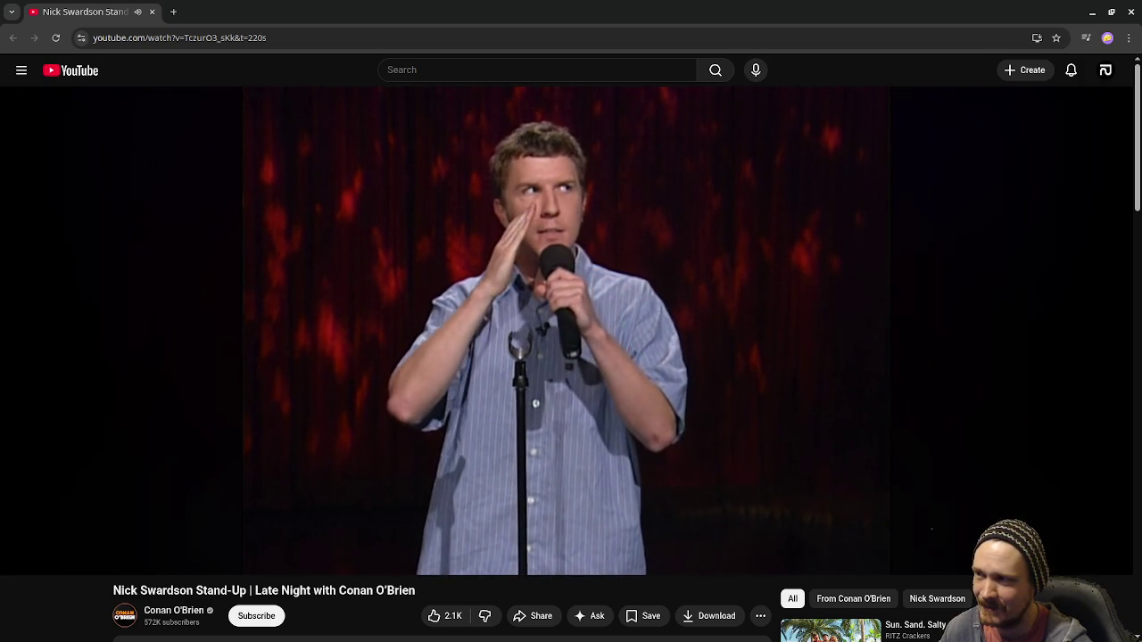
mouse_move(932, 183)
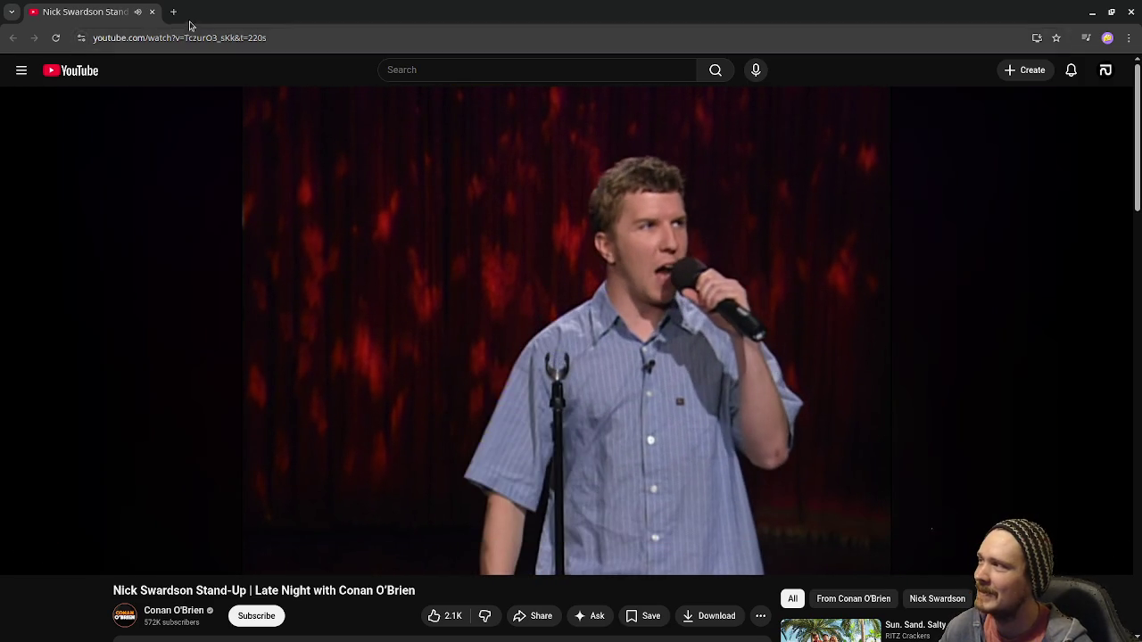
click(154, 13)
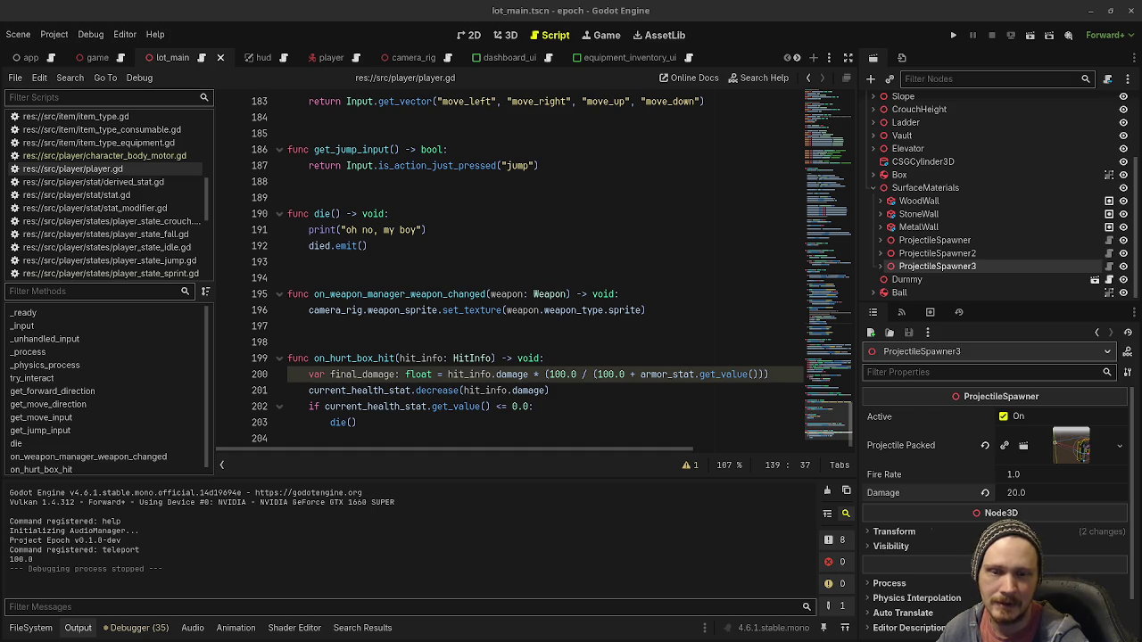
Switch from Godot to the Chrome window with the Airheads search results
key(alt+Tab)
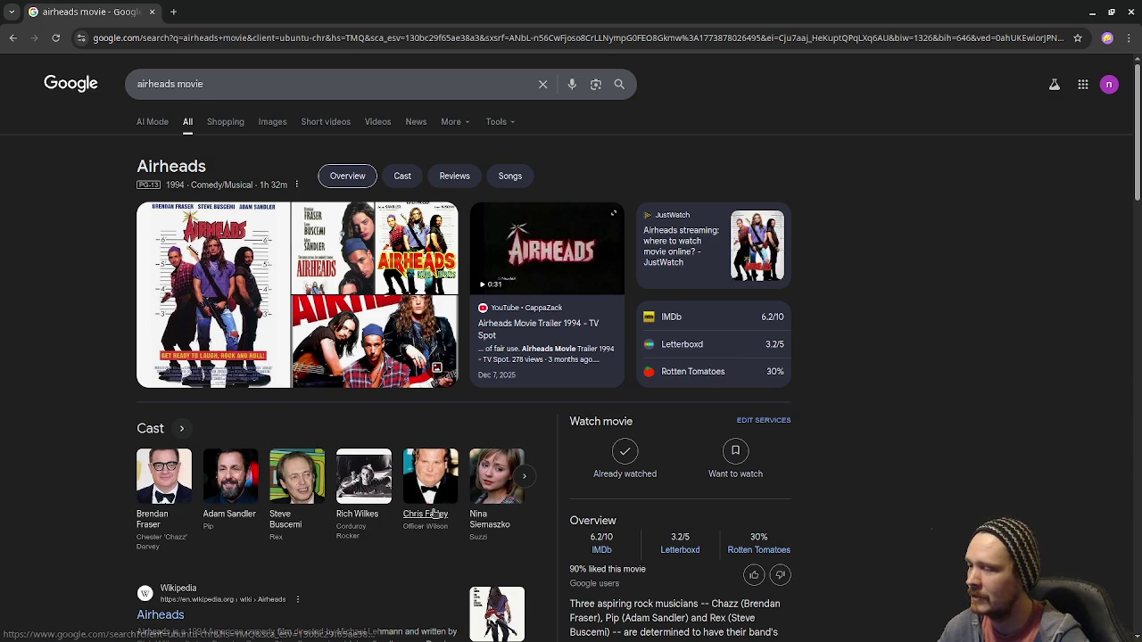
Scroll the Airheads results briefly, then close the browser's only tab
scroll(431, 515, down, 3)
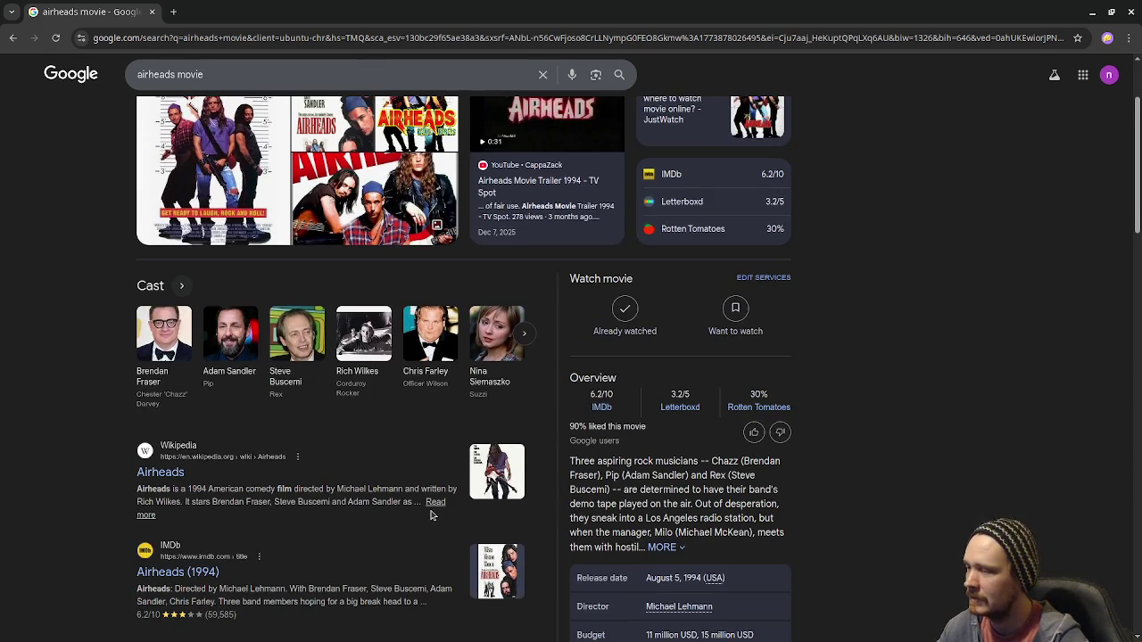
scroll(431, 515, up, 3)
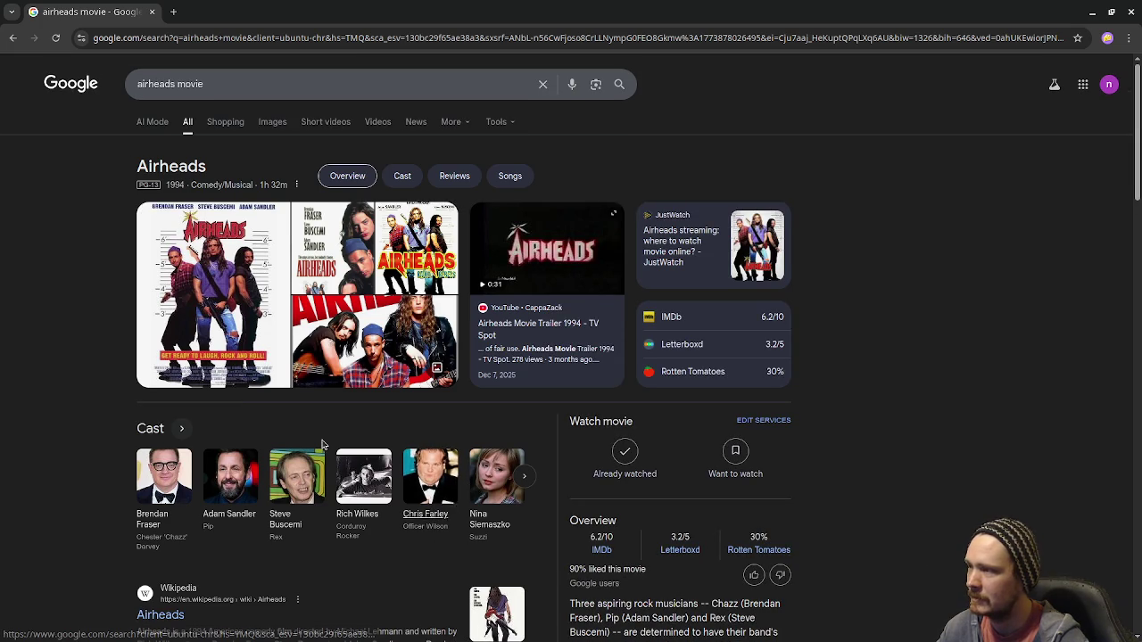
click(151, 12)
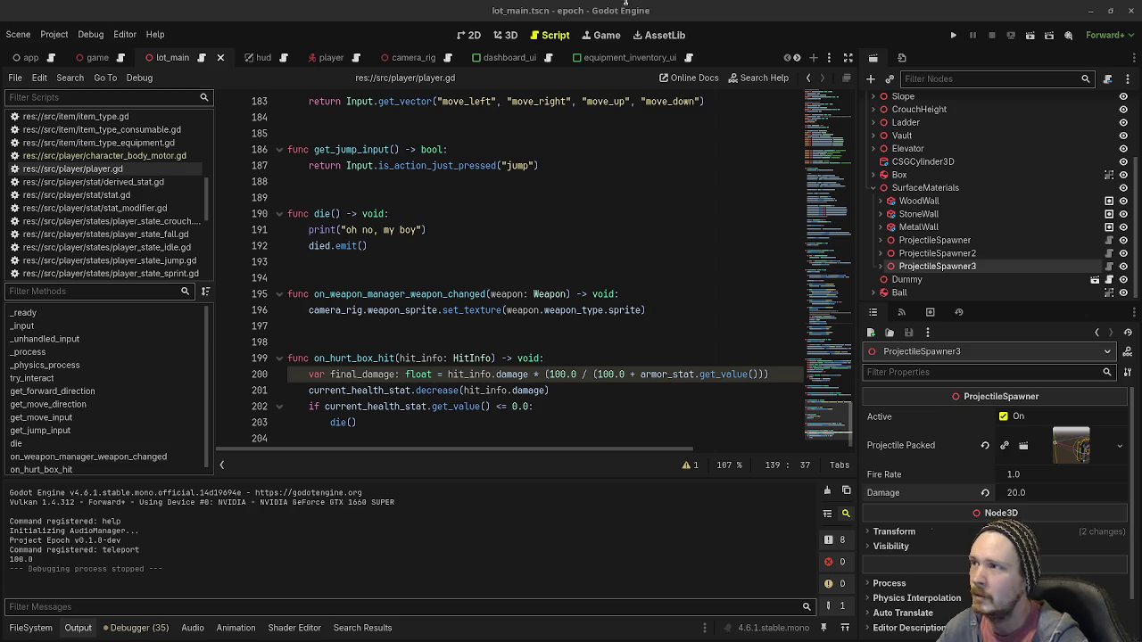
Switch from player.gd to the Chrome window showing the Spun Wikipedia article
key(alt+Tab)
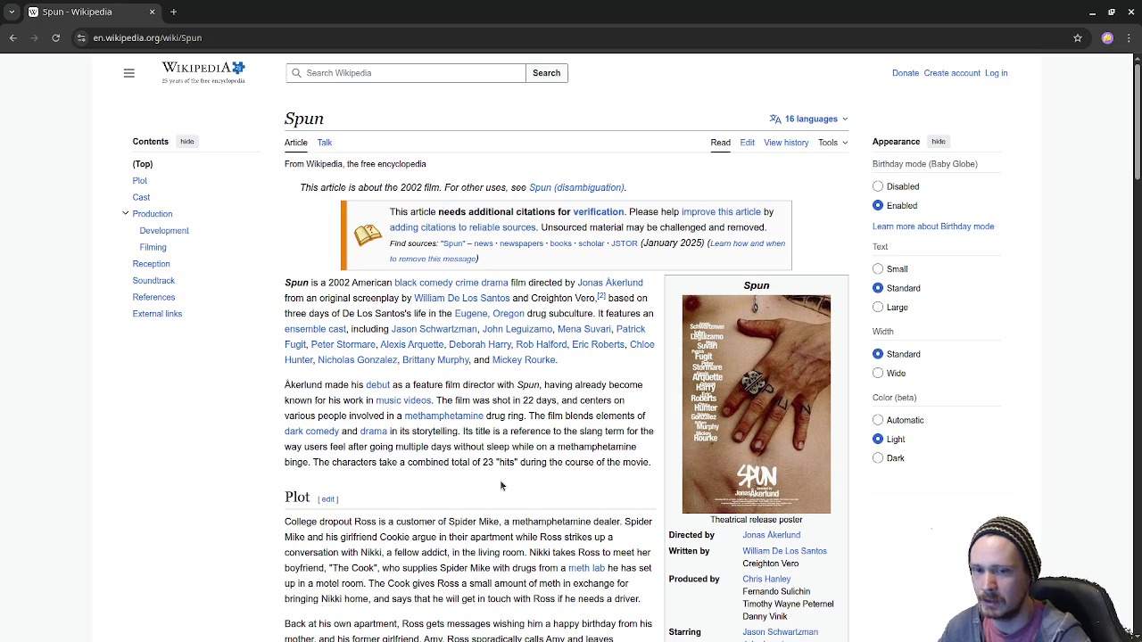
scroll(505, 479, down, 12)
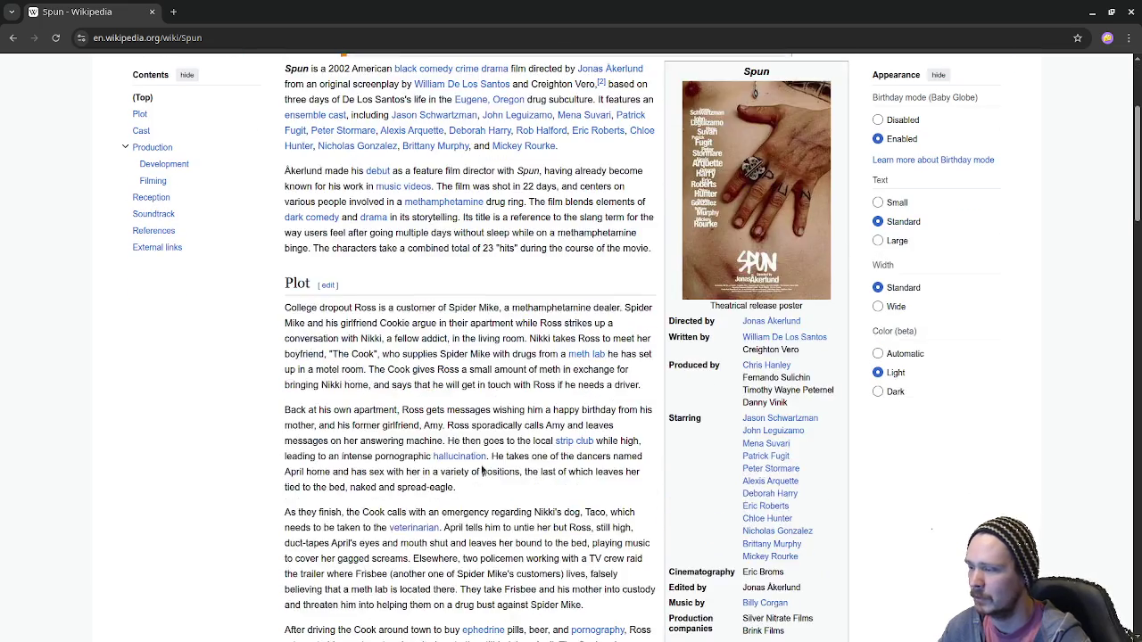
scroll(509, 473, up, 15)
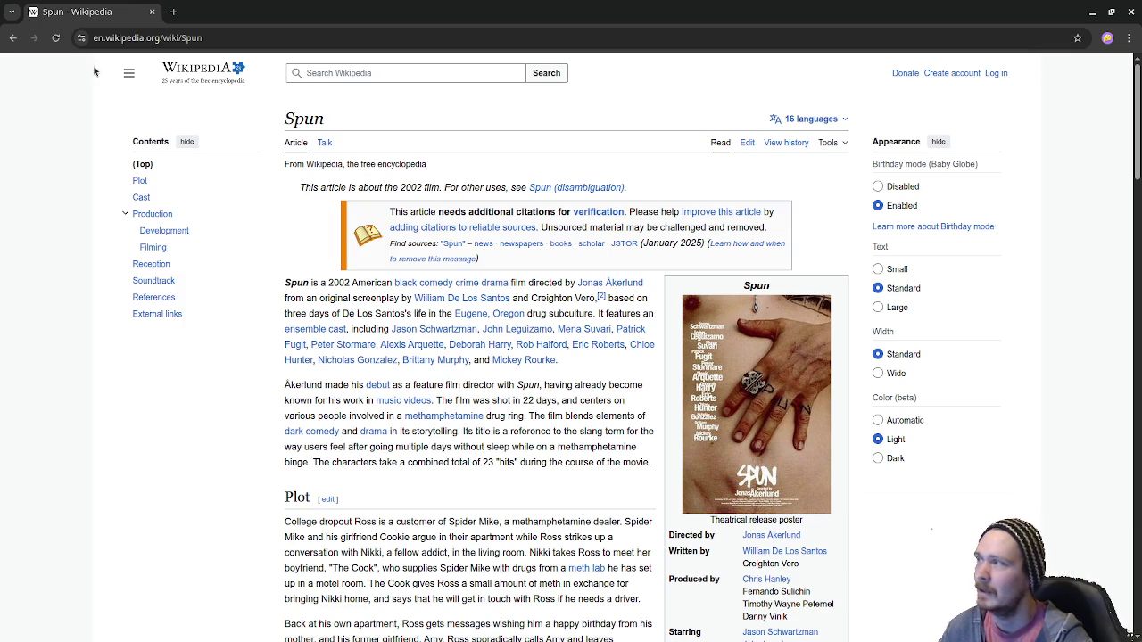
click(13, 37)
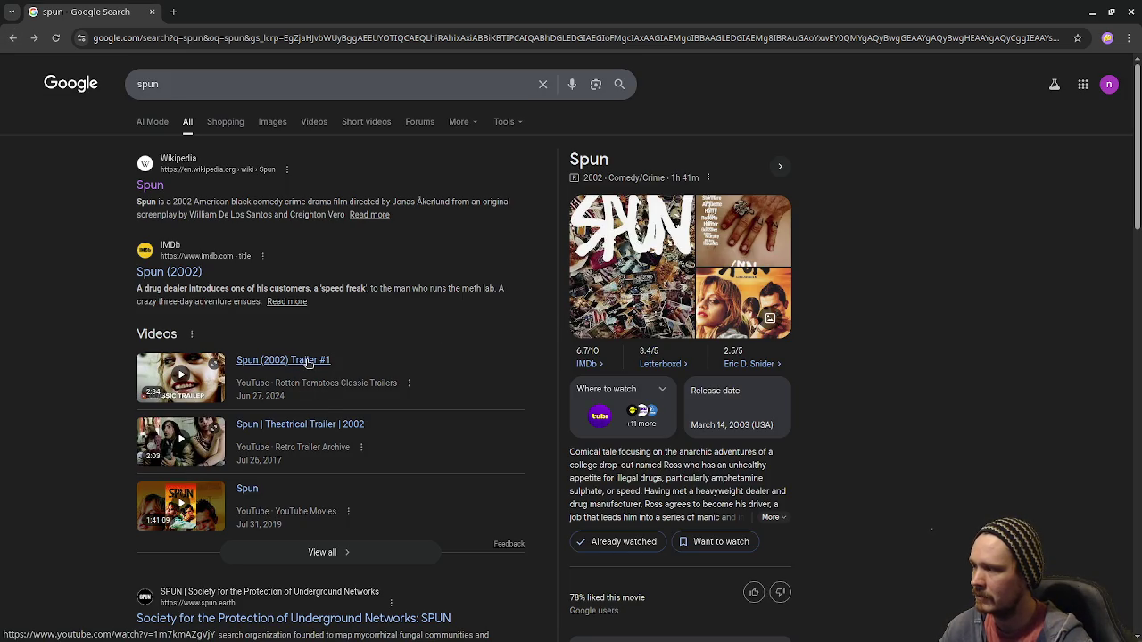
Play the Spun theatrical trailer, pause it at 1:17, and return to the Godot editor
click(322, 432)
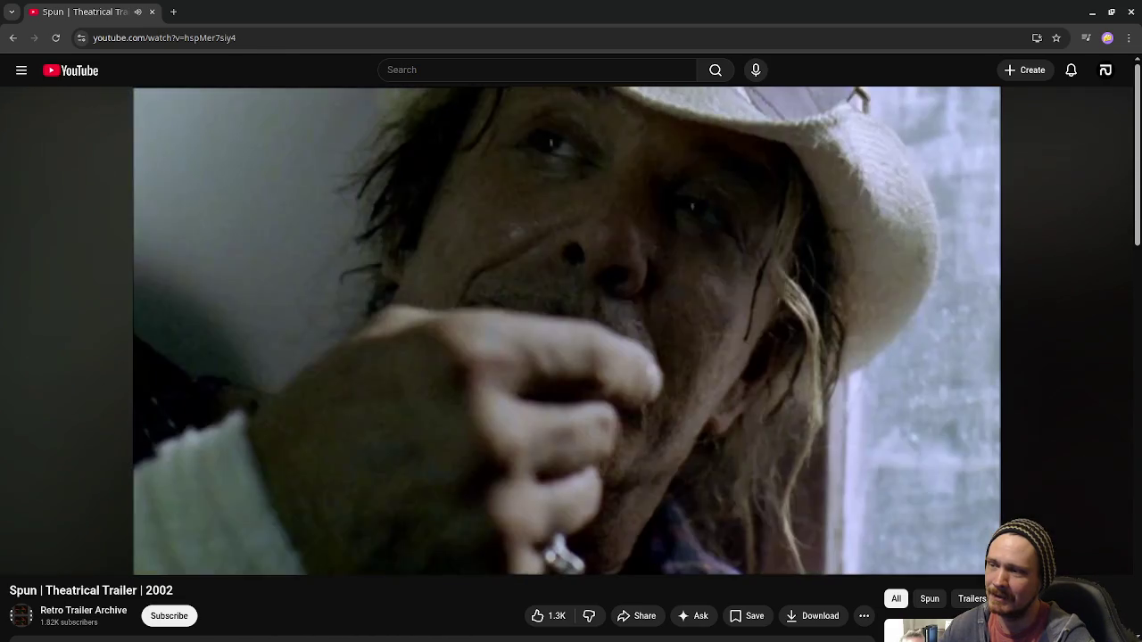
click(688, 351)
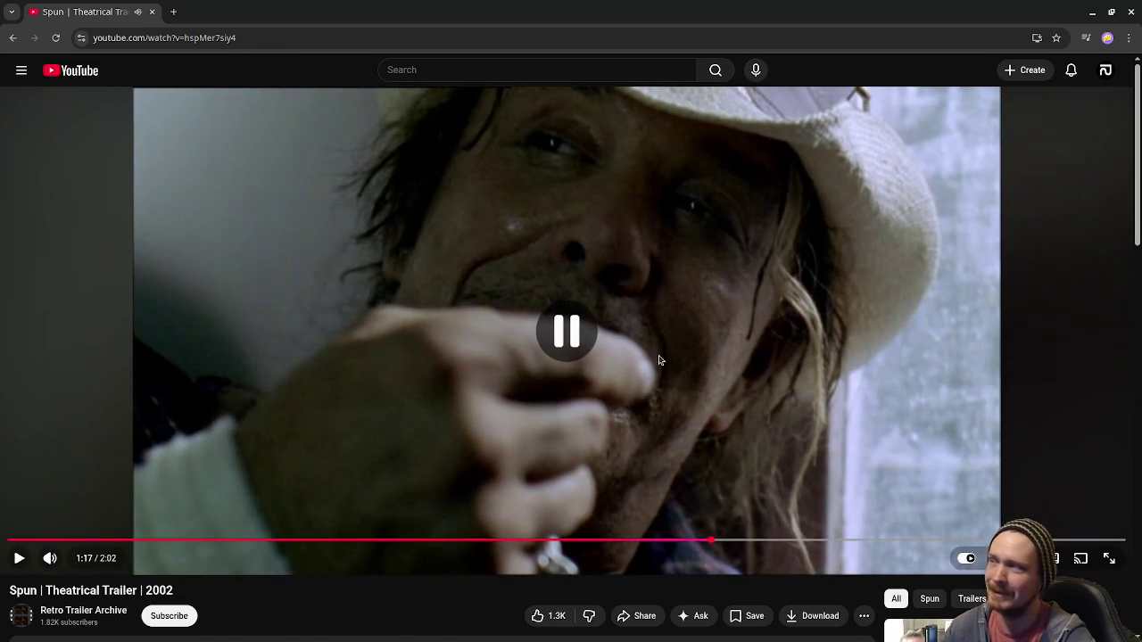
key(alt+Tab)
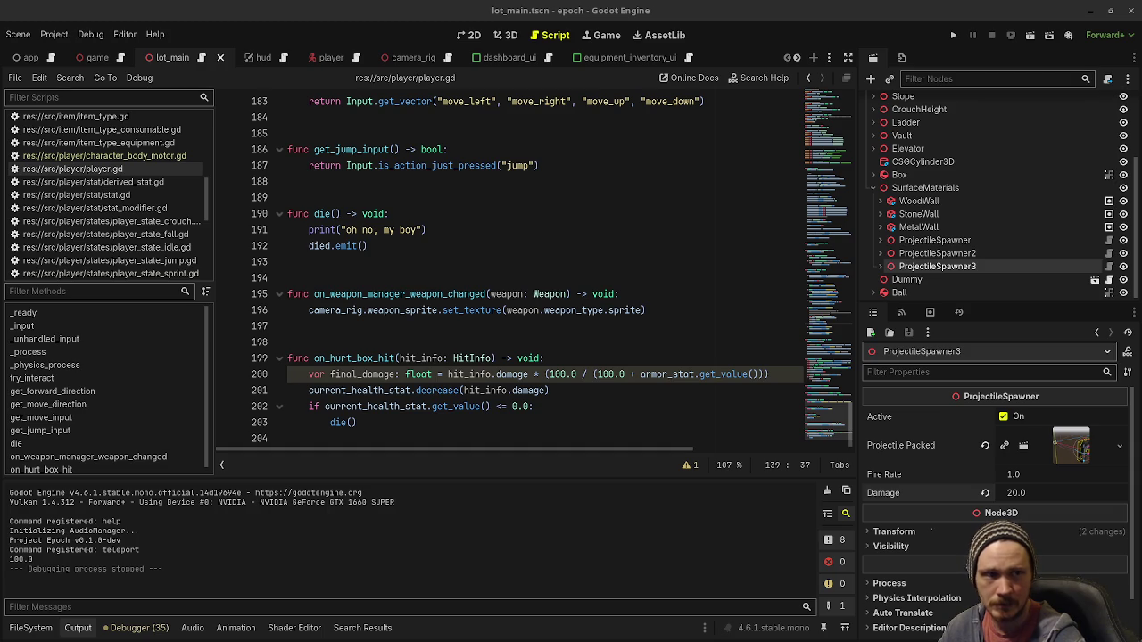
key(alt+Tab)
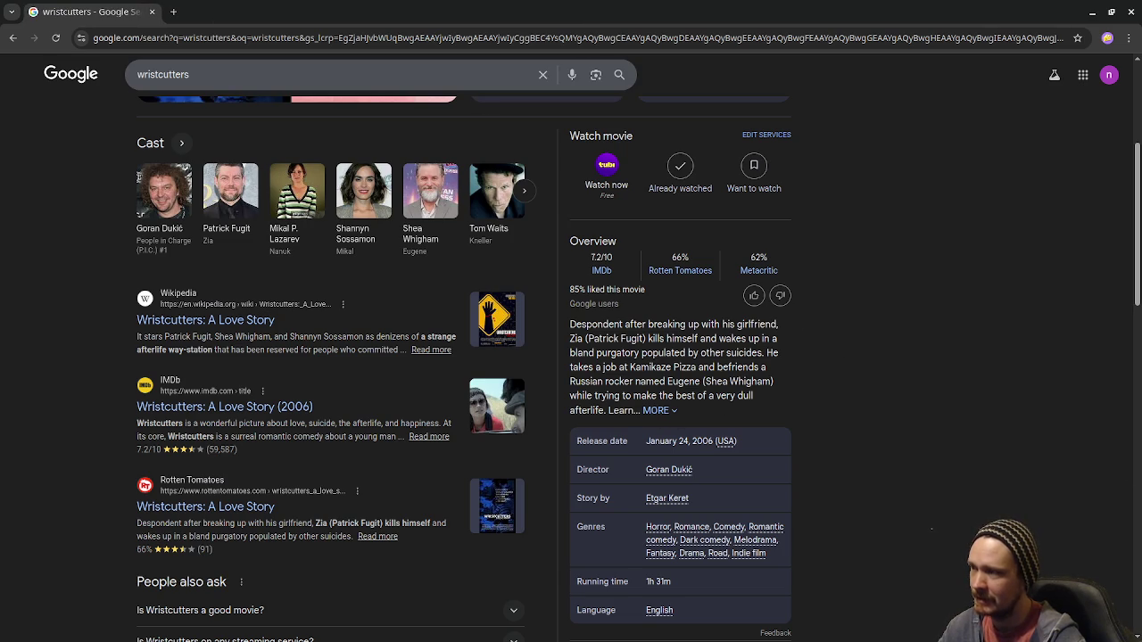
key(alt+Tab)
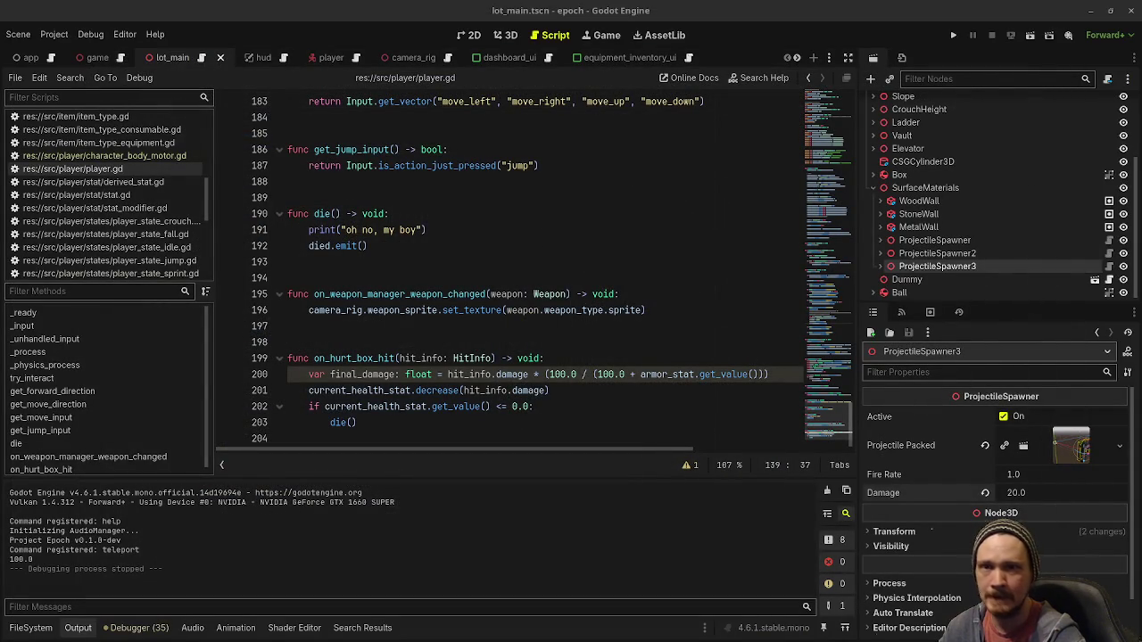
click(548, 357)
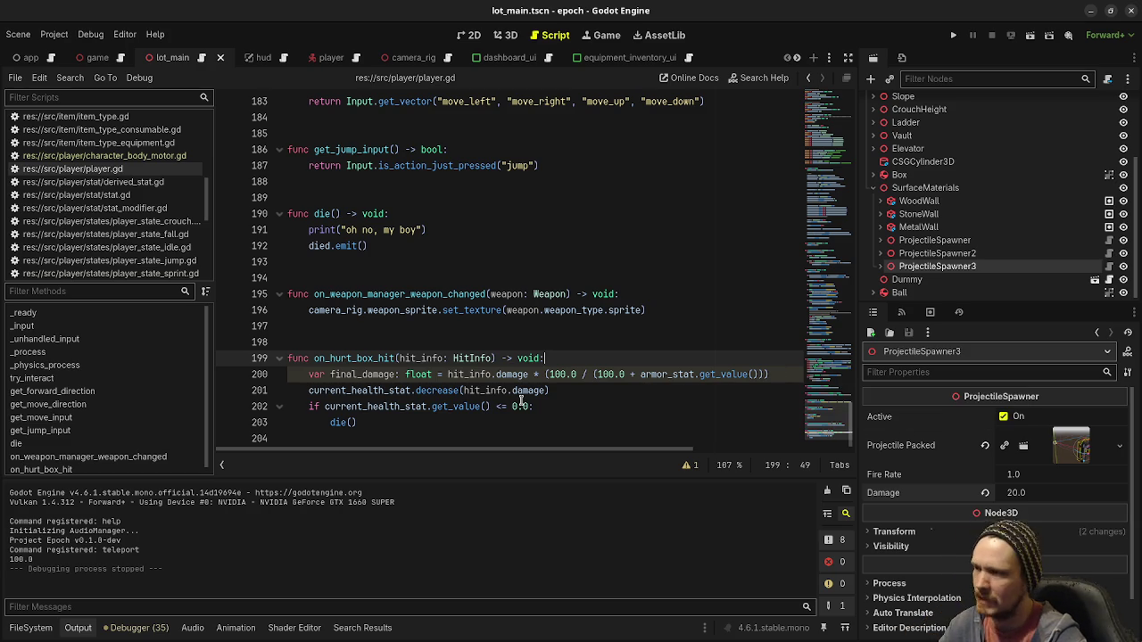
Replace hit_info.damage with final_damage in line 201's health decrease, then run the project with F5
double_click(354, 376)
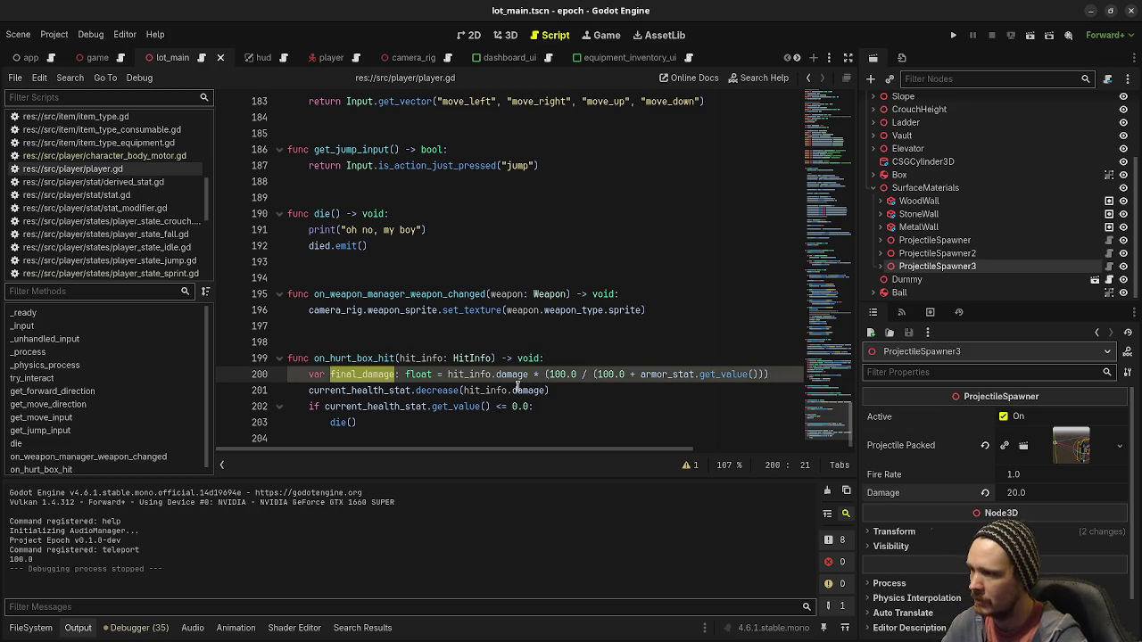
drag(463, 390, 541, 389)
text(final_damage)
key(F5)
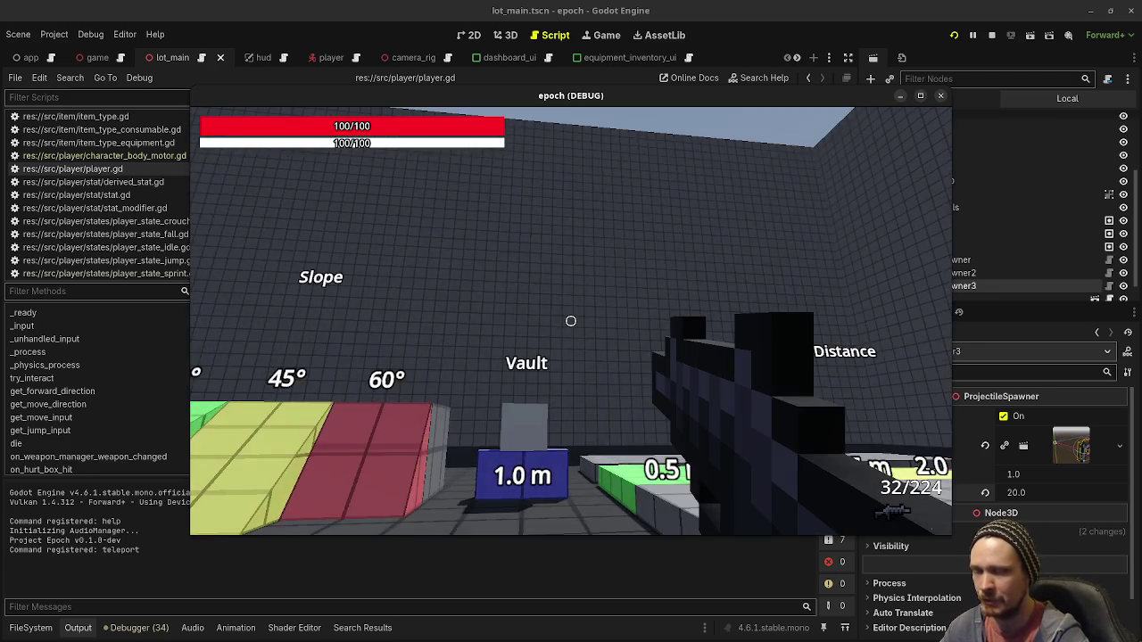
Walk the test level past the green slope, jump-height blocks and Wood/Stone/Metal targets
mouse_move(571, 321)
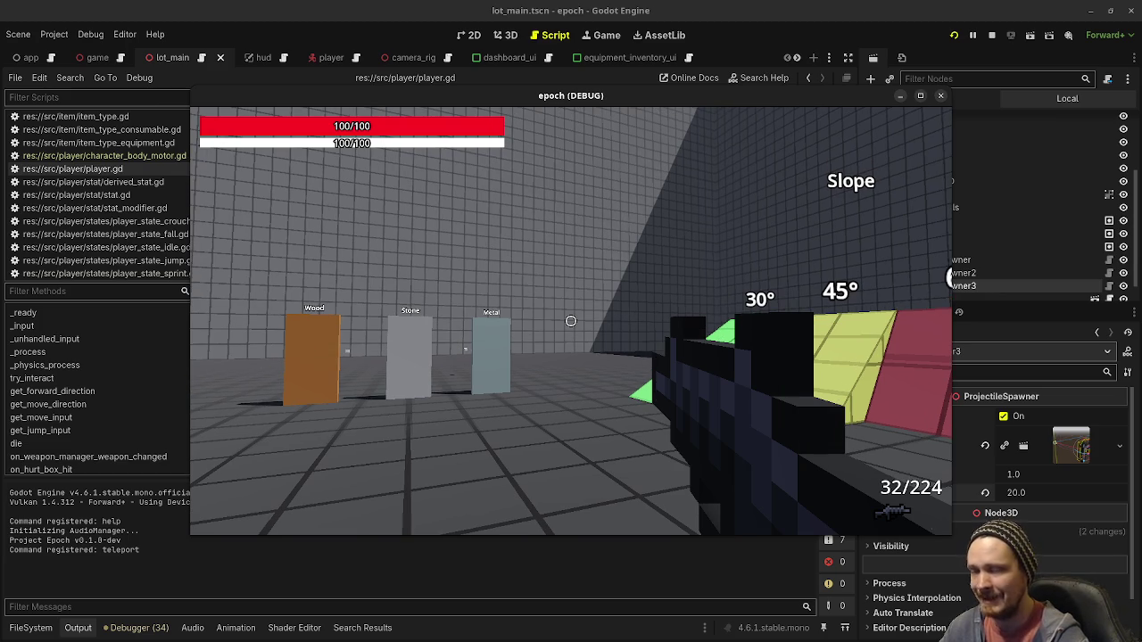
key(shift+w)
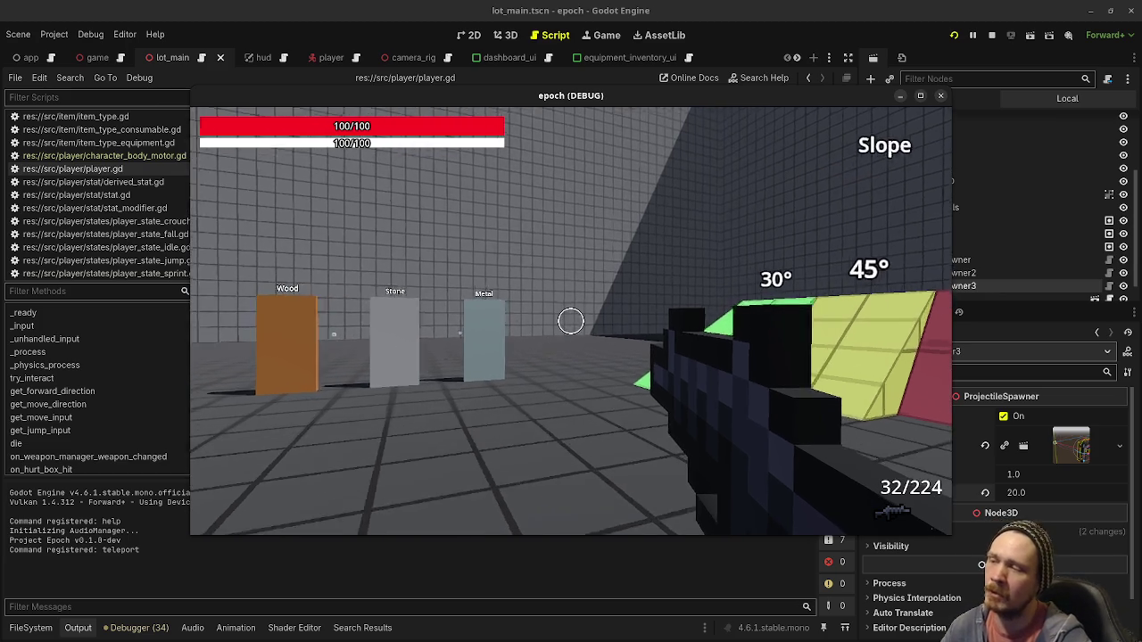
key(shift+w)
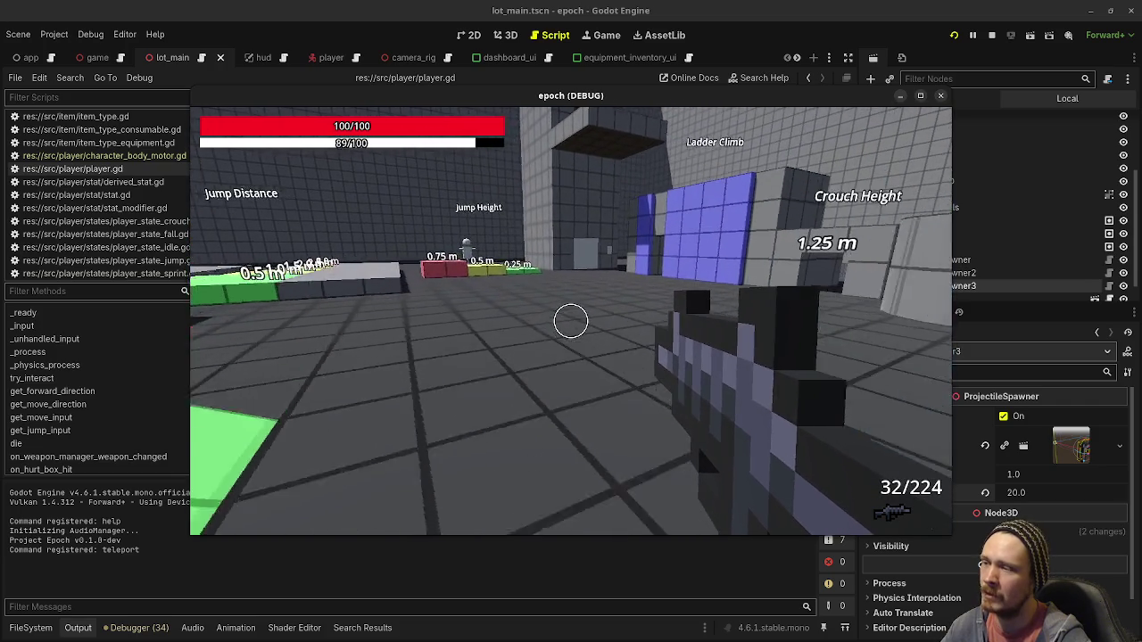
key(w)
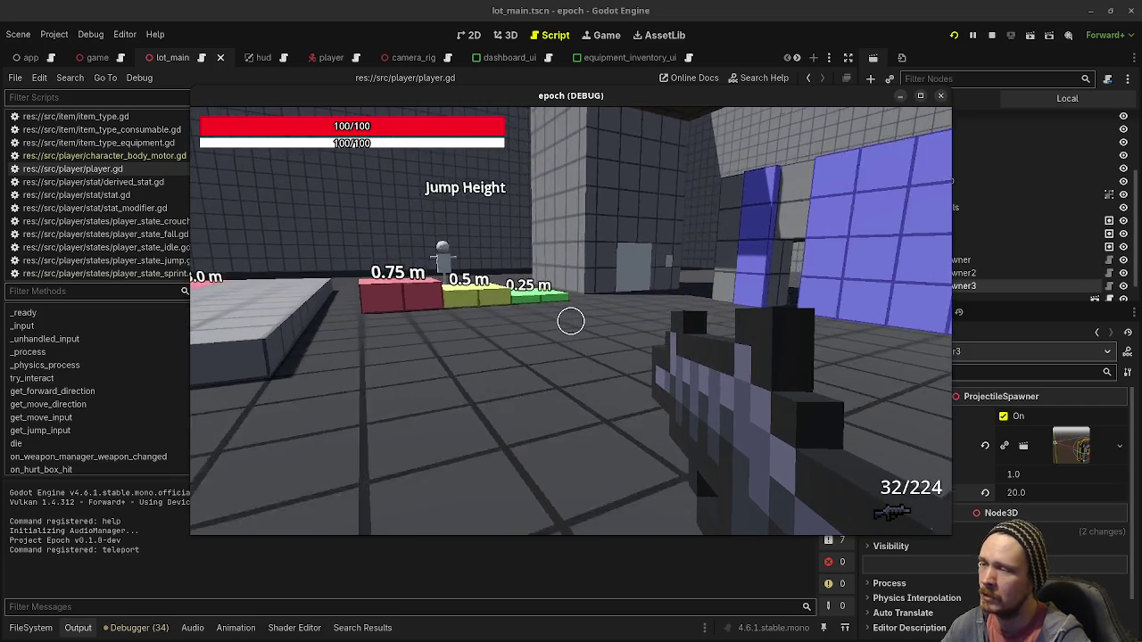
key(shift+w)
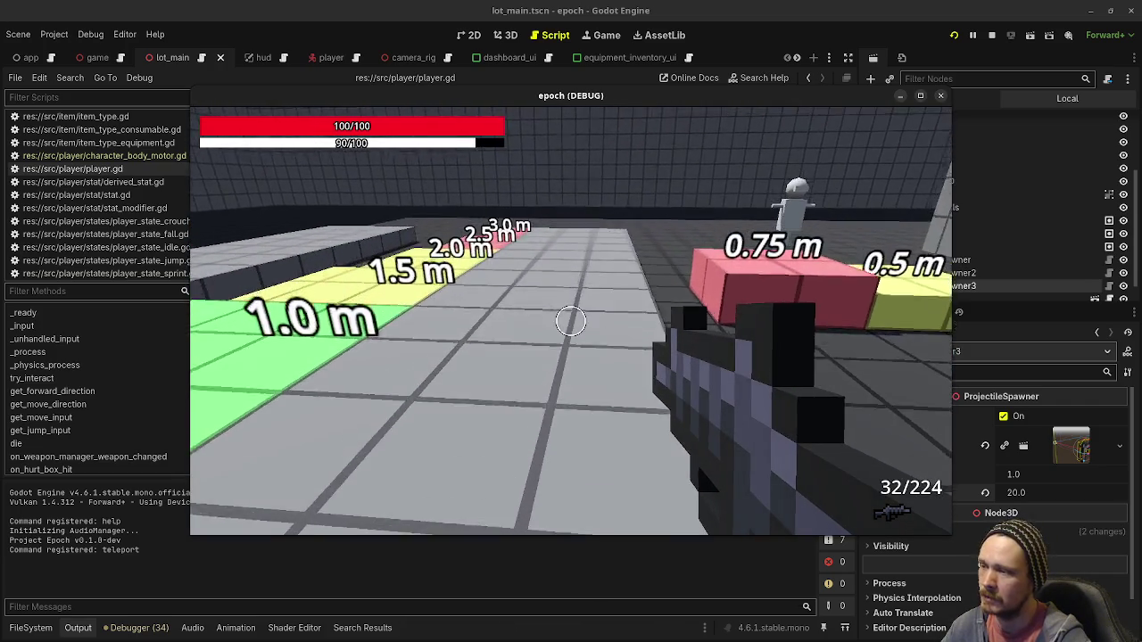
key(w)
key(space)
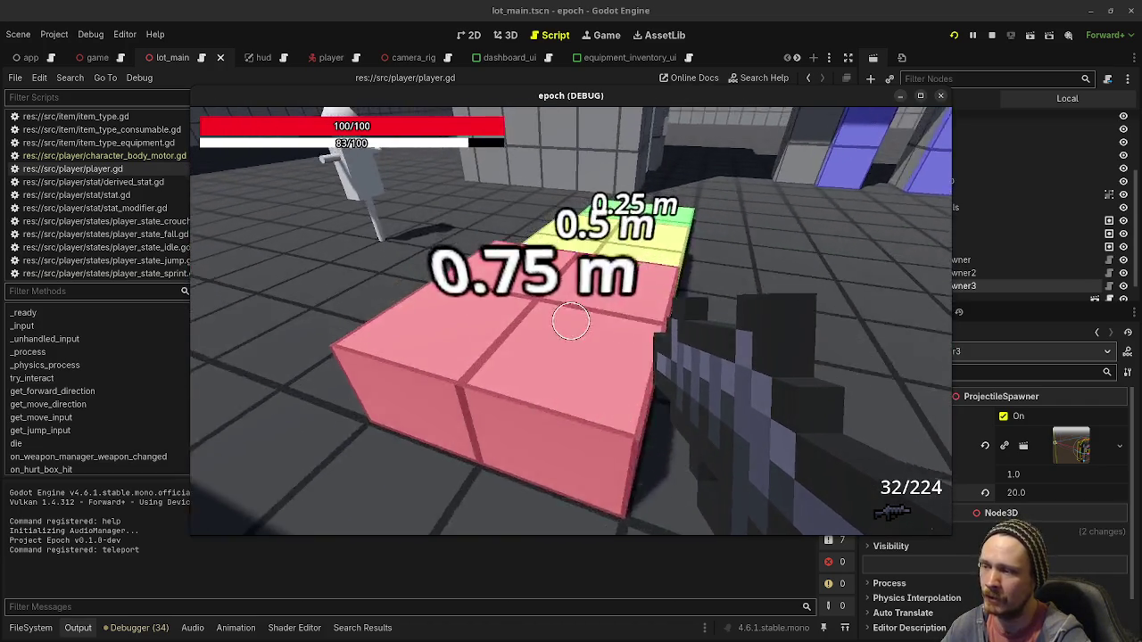
key(w)
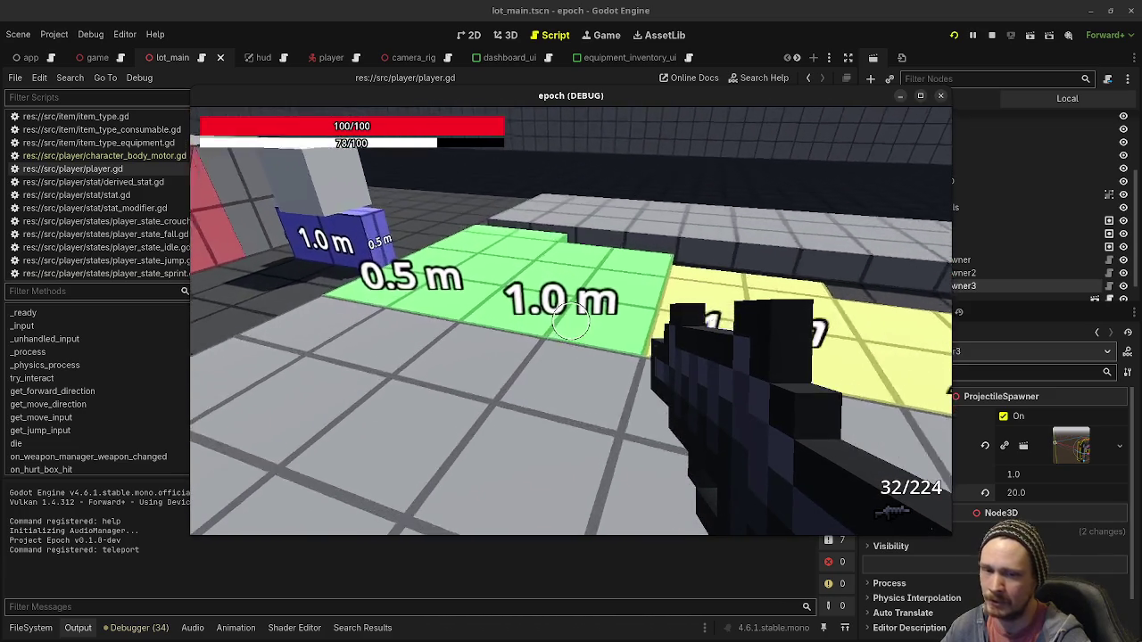
key(shift+w)
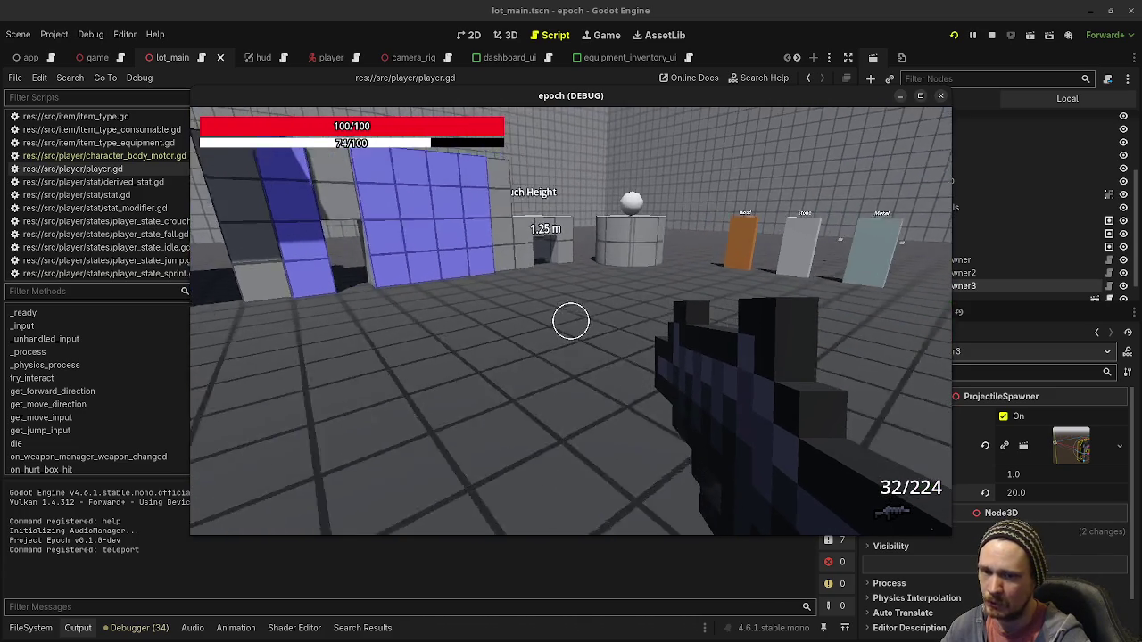
key(w)
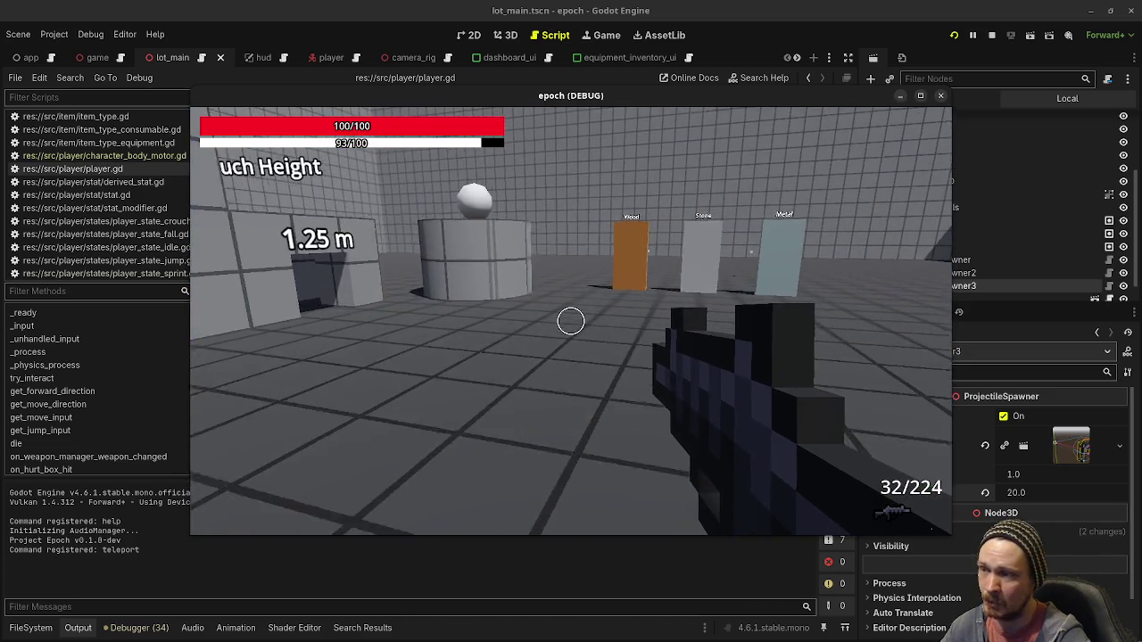
key(w)
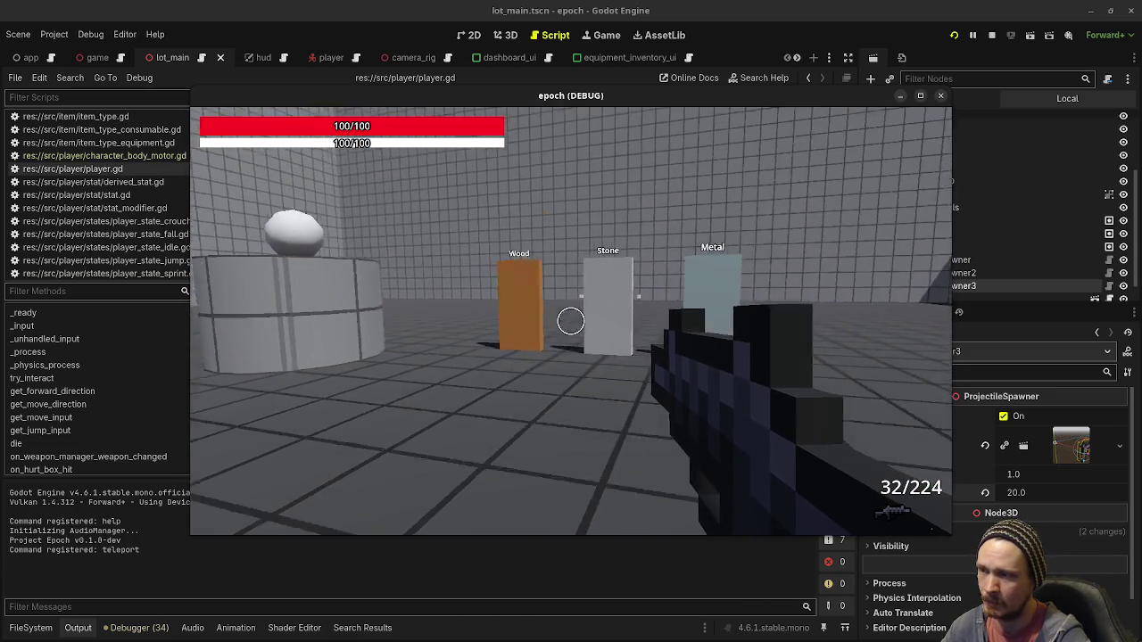
key(shift+w)
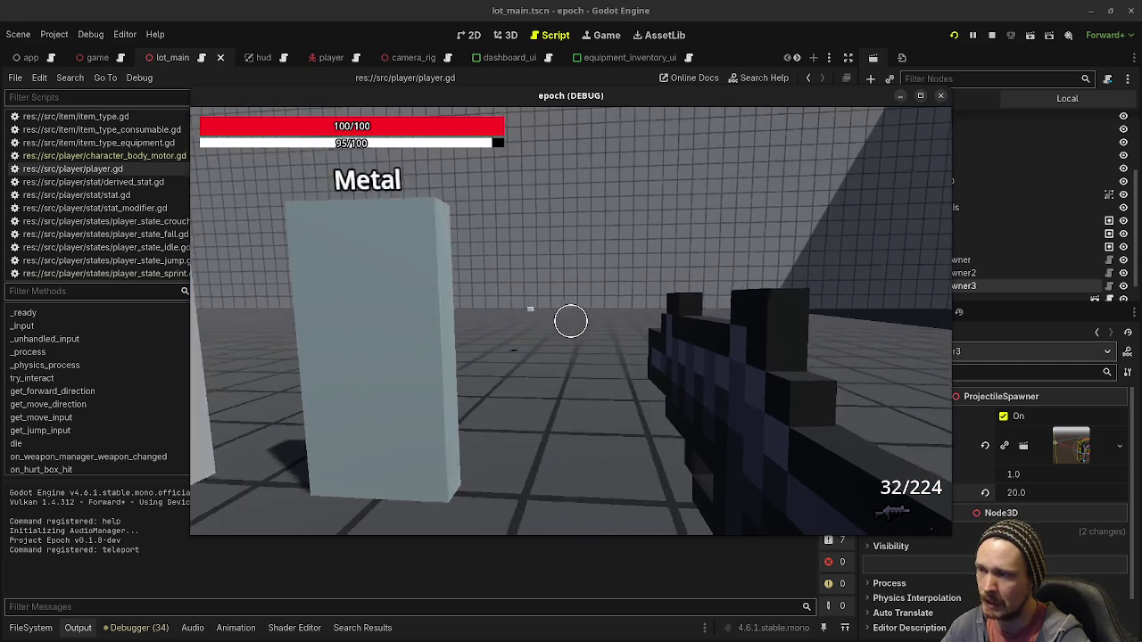
key(w)
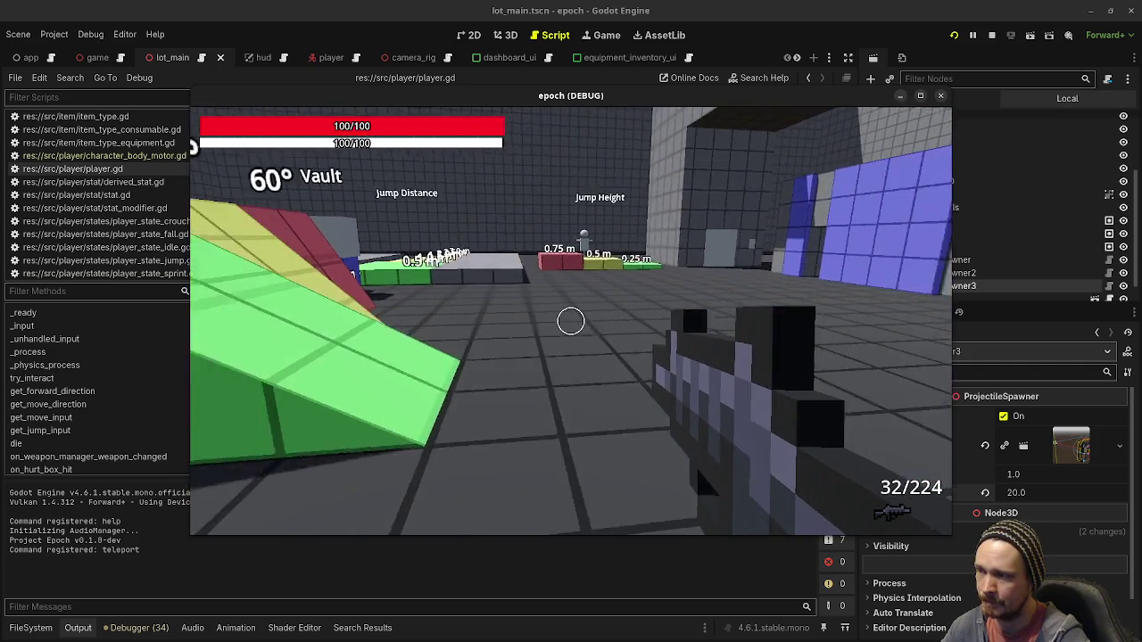
key(shift+w)
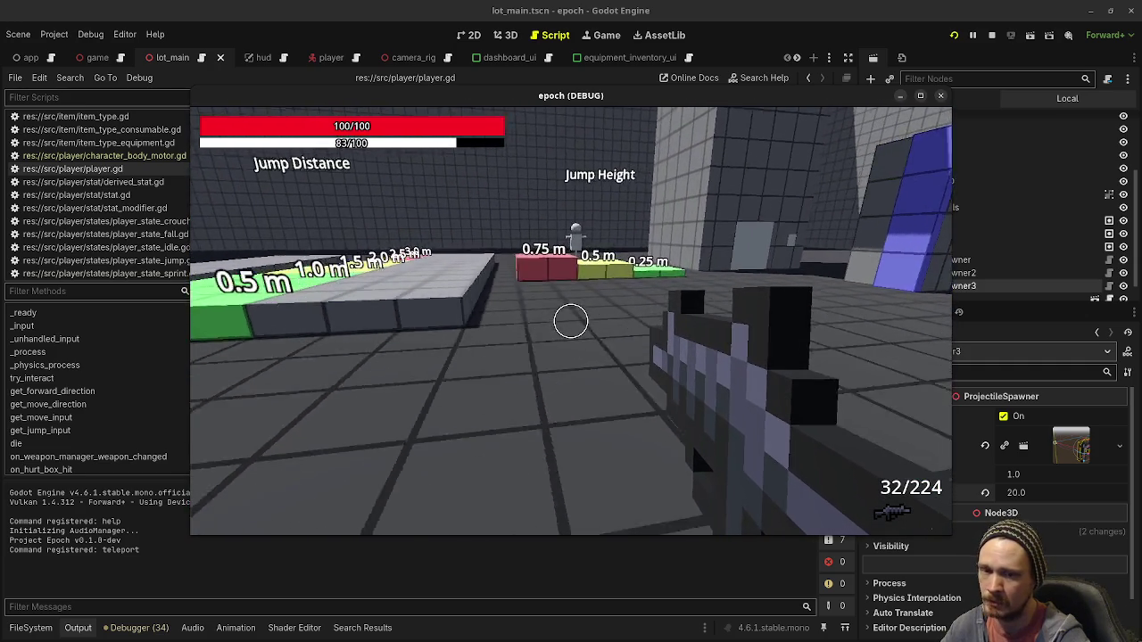
key(w)
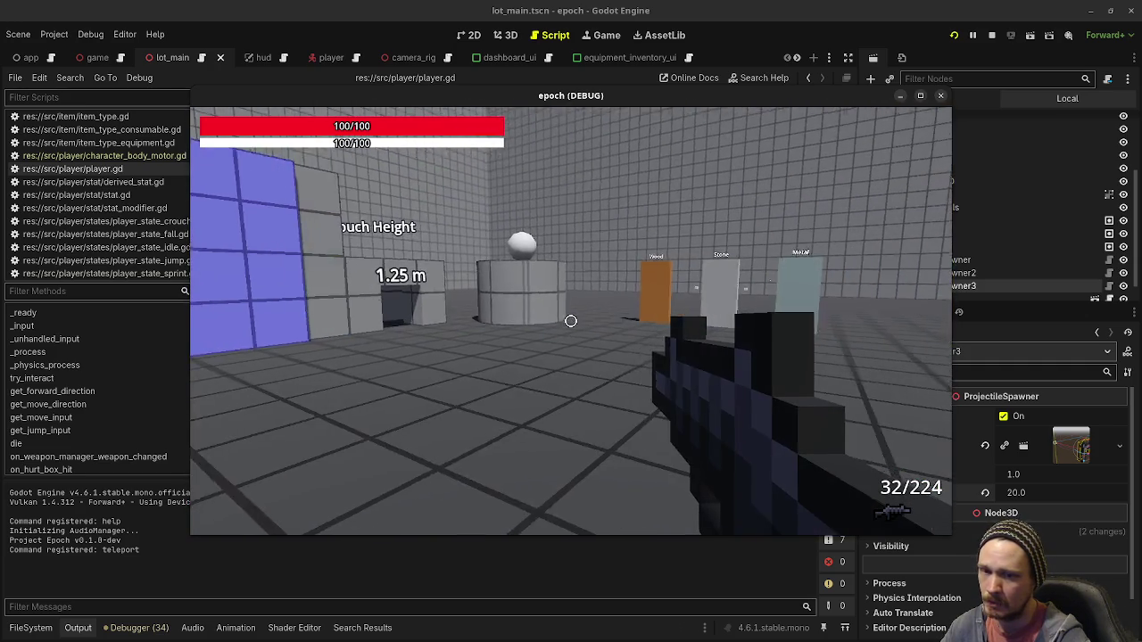
key(w)
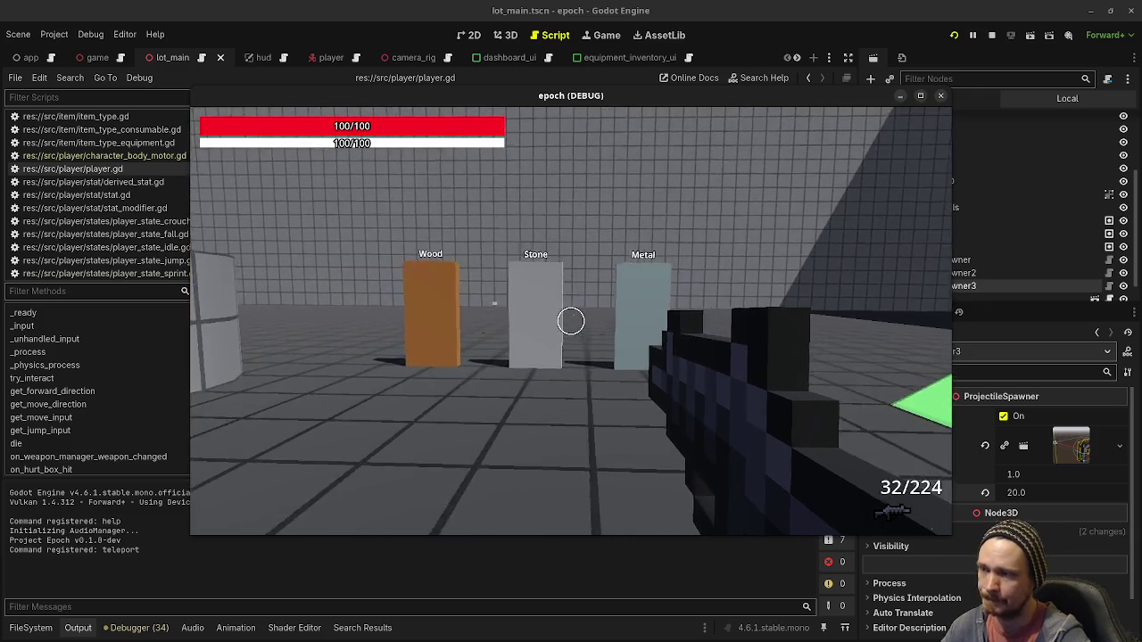
Back away and strafe in front of the target blocks into the projectile's line of fire to take a hit
key(s)
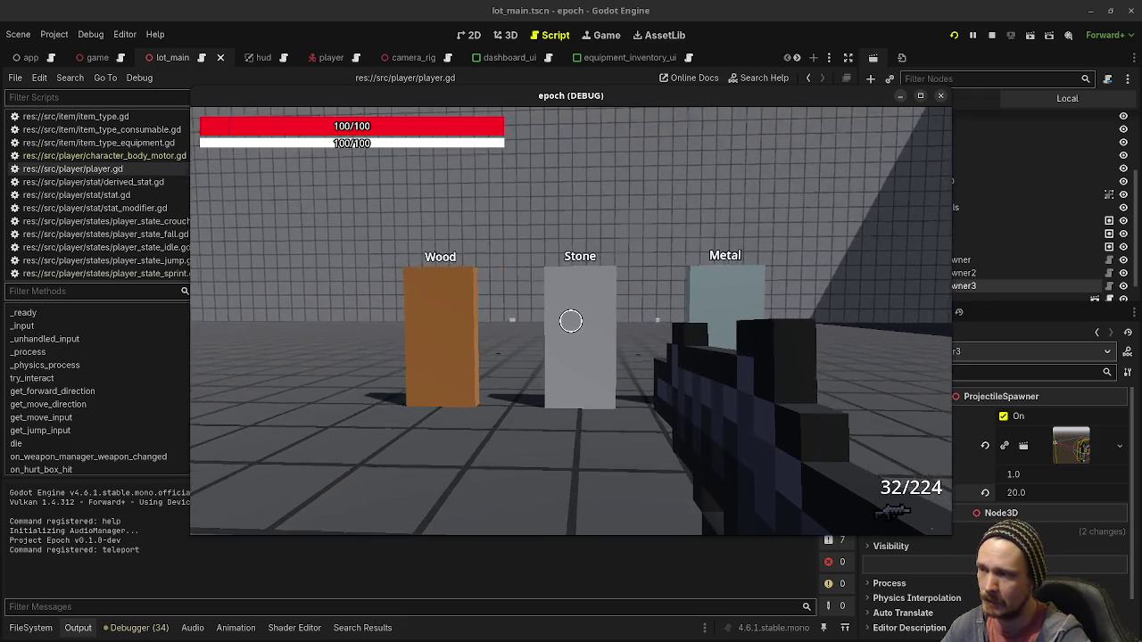
key(s)
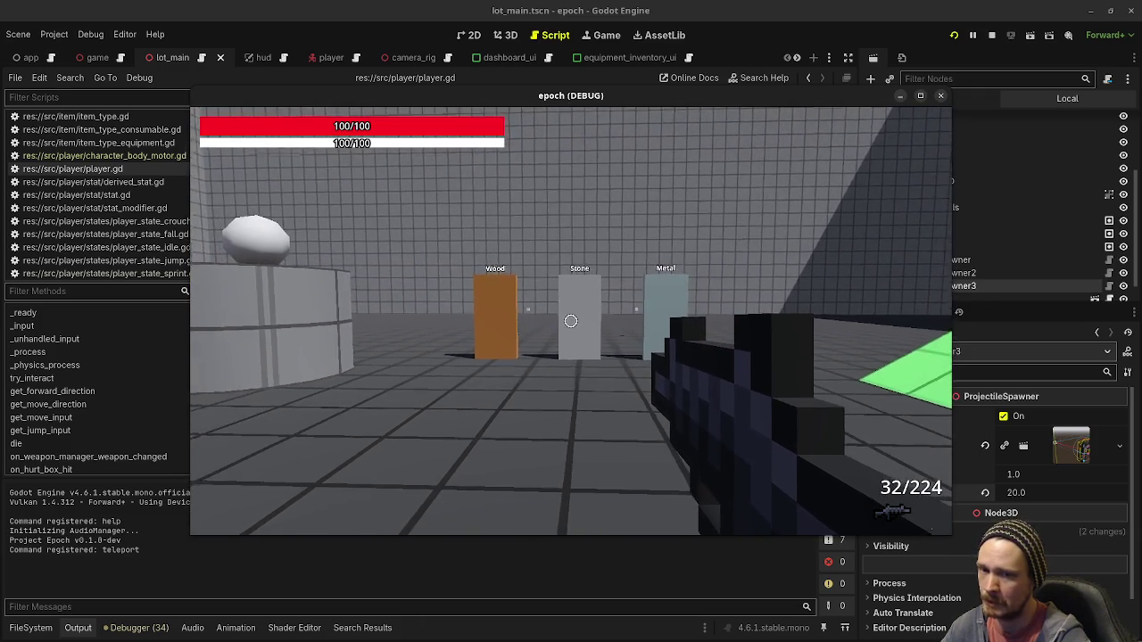
key(w)
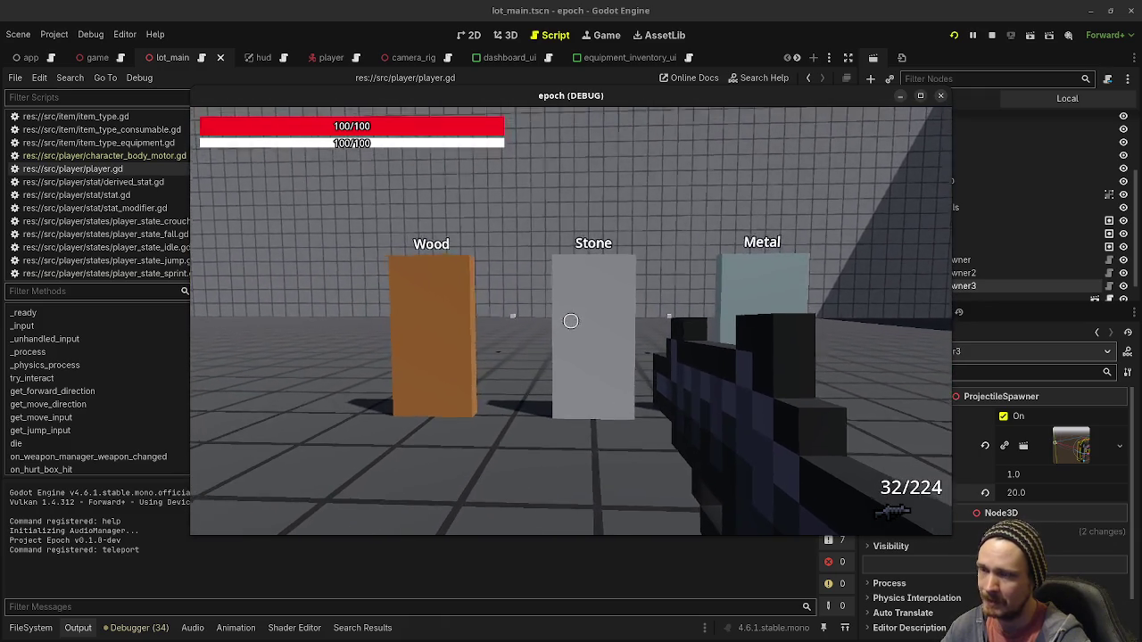
key(s)
key(w)
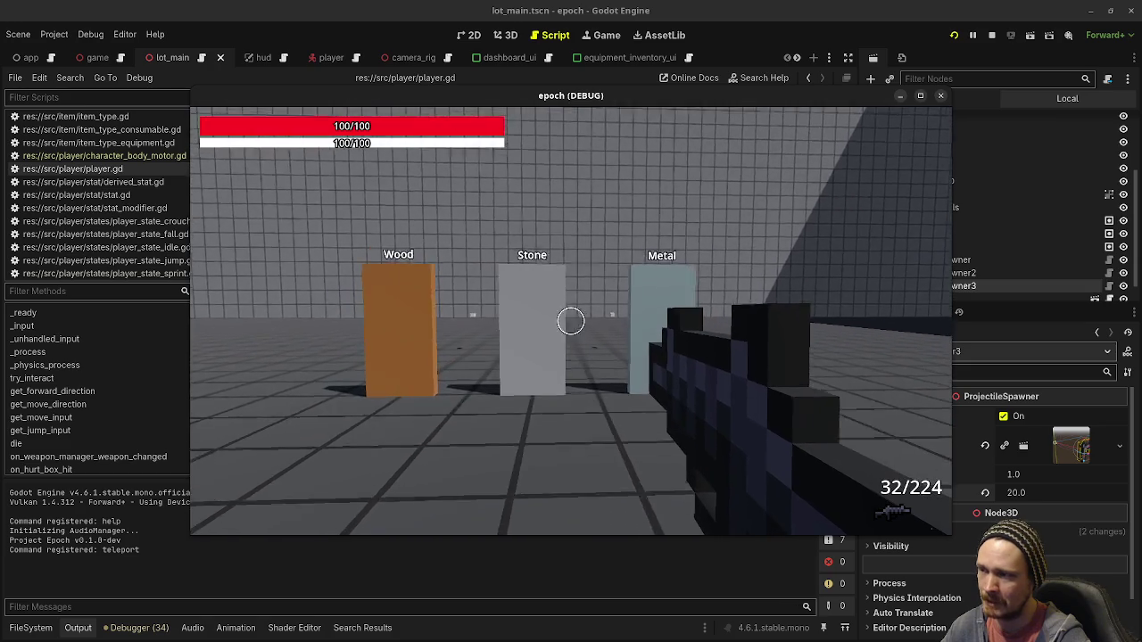
key(w)
key(s)
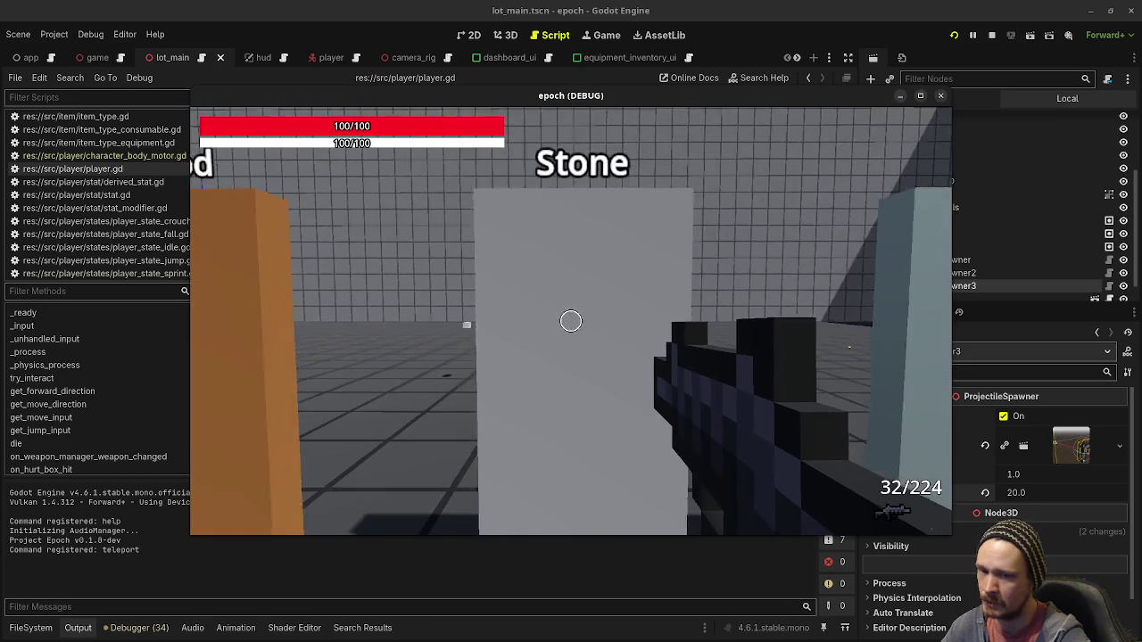
key(s)
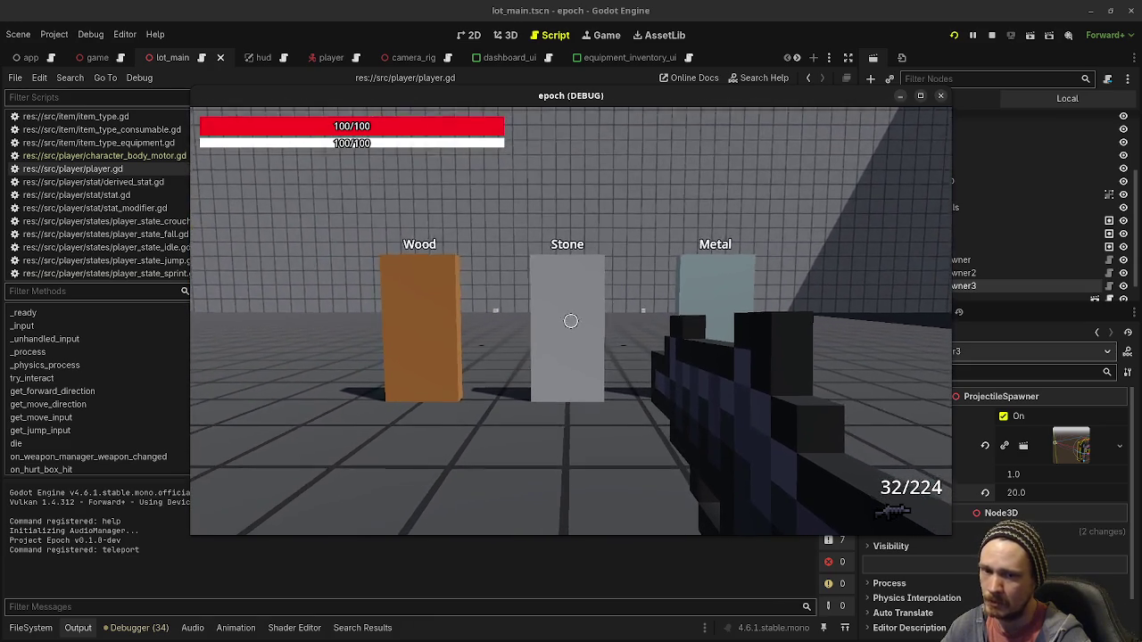
key(s)
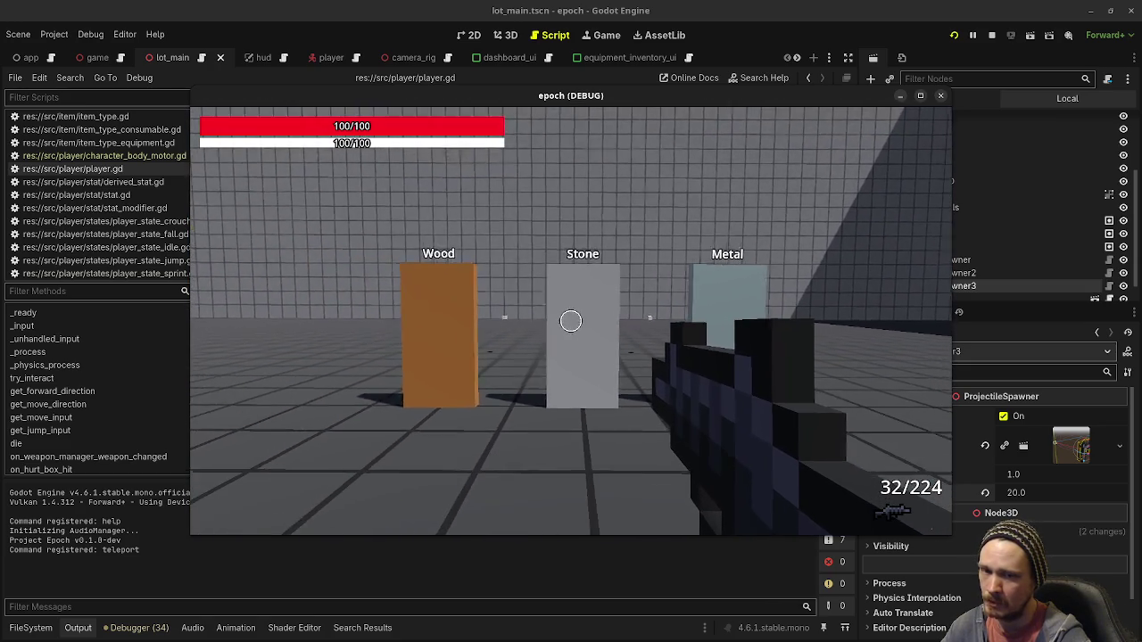
key(a)
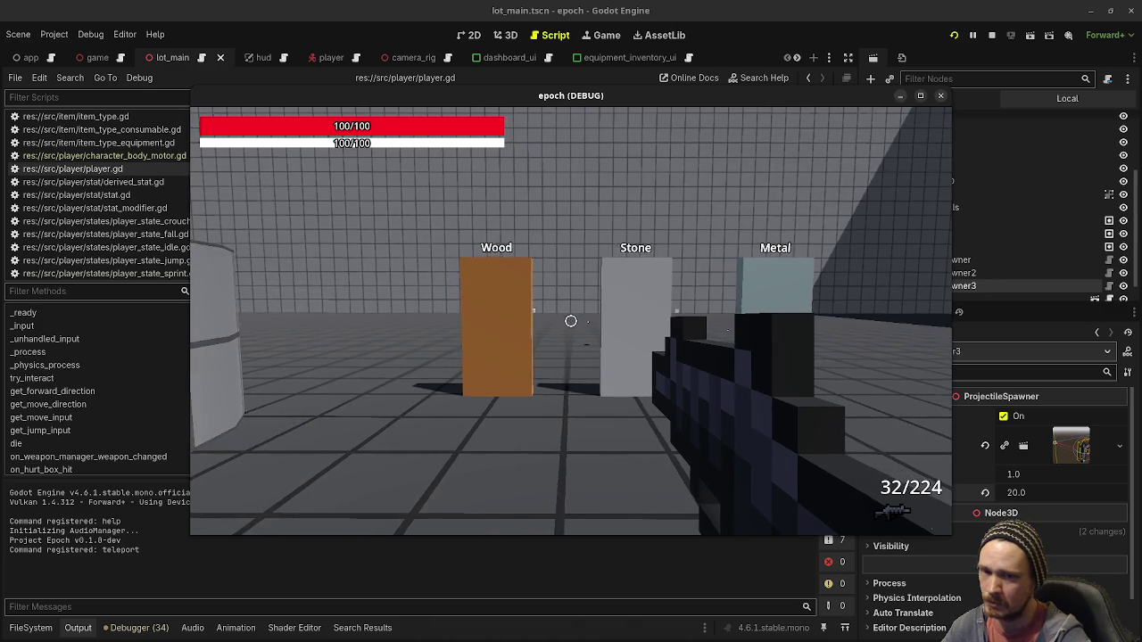
key(a)
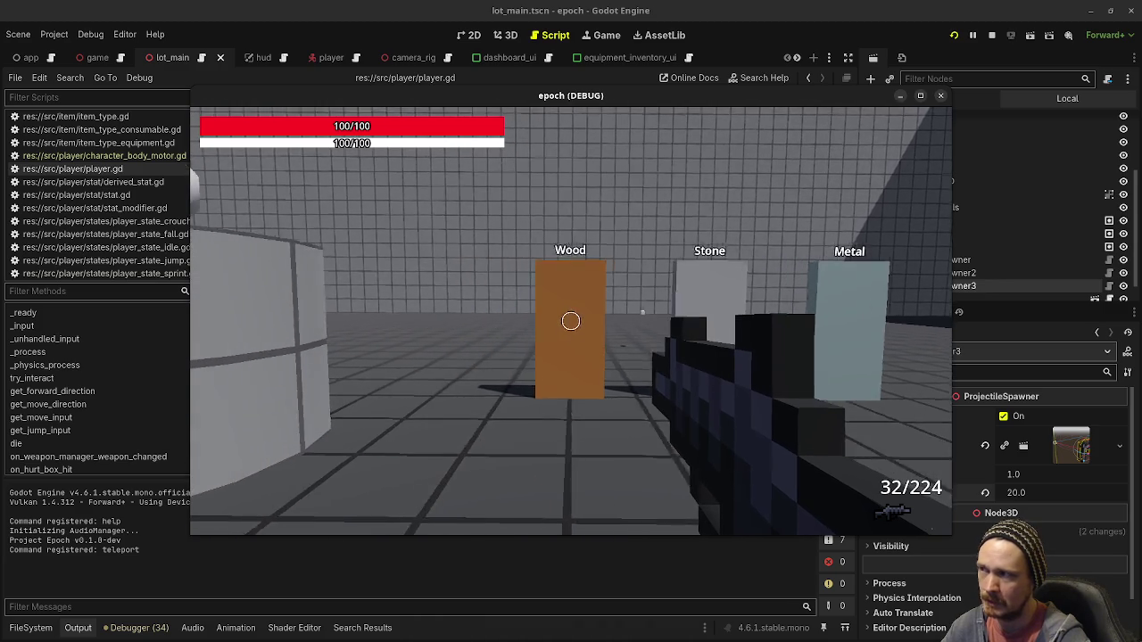
key(d)
key(a)
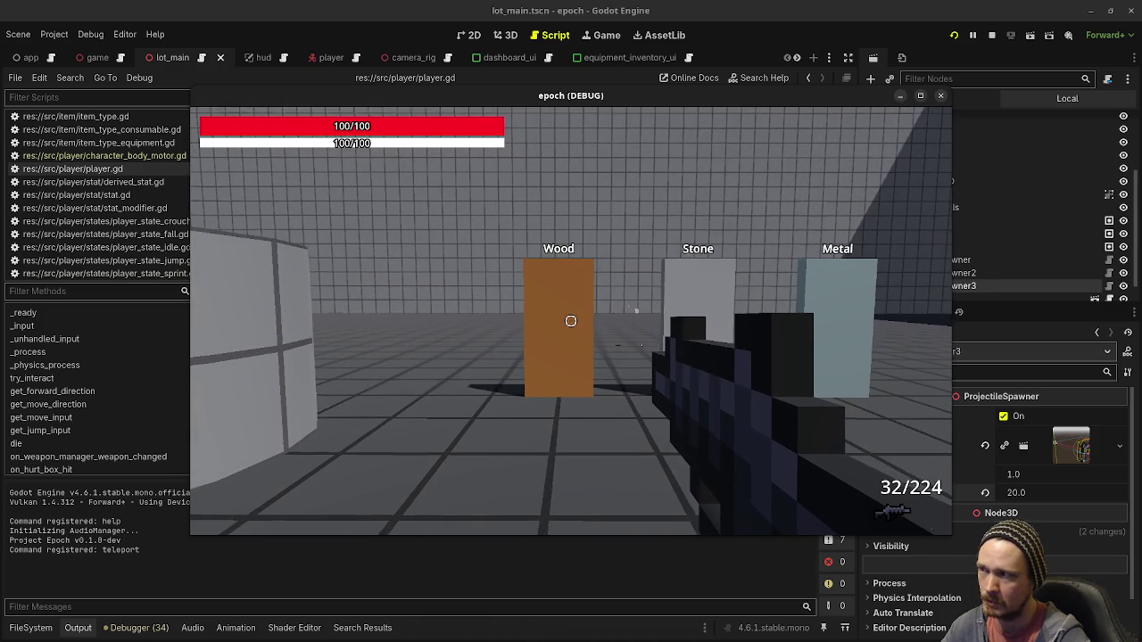
key(d)
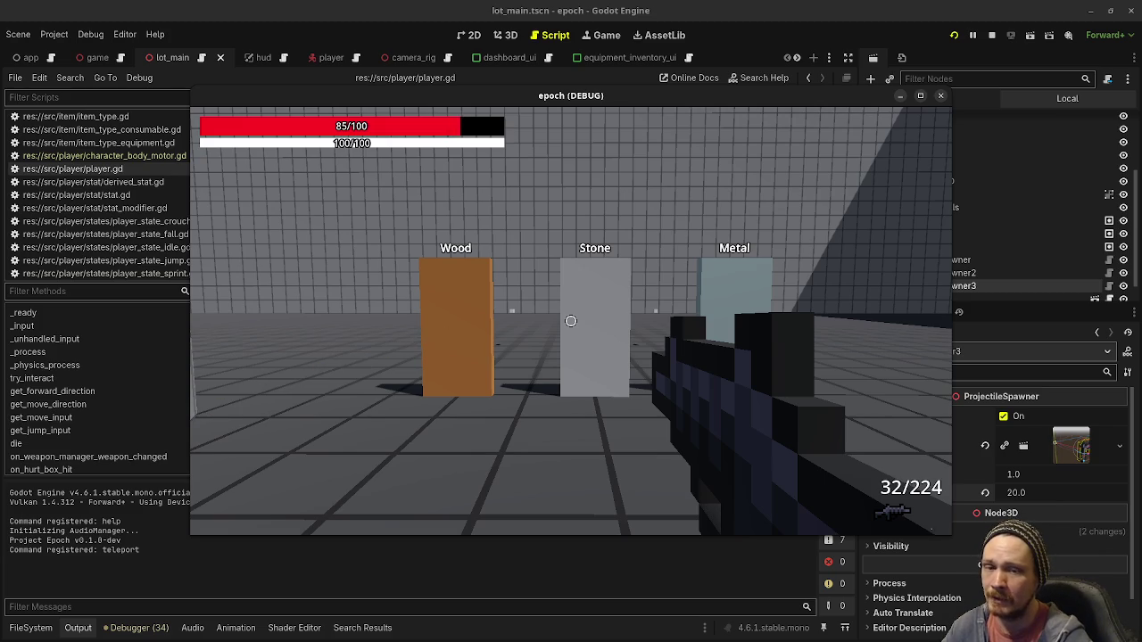
Strafe right once more, release the mouse, and stop the game with health at 90/100
mouse_move(570, 321)
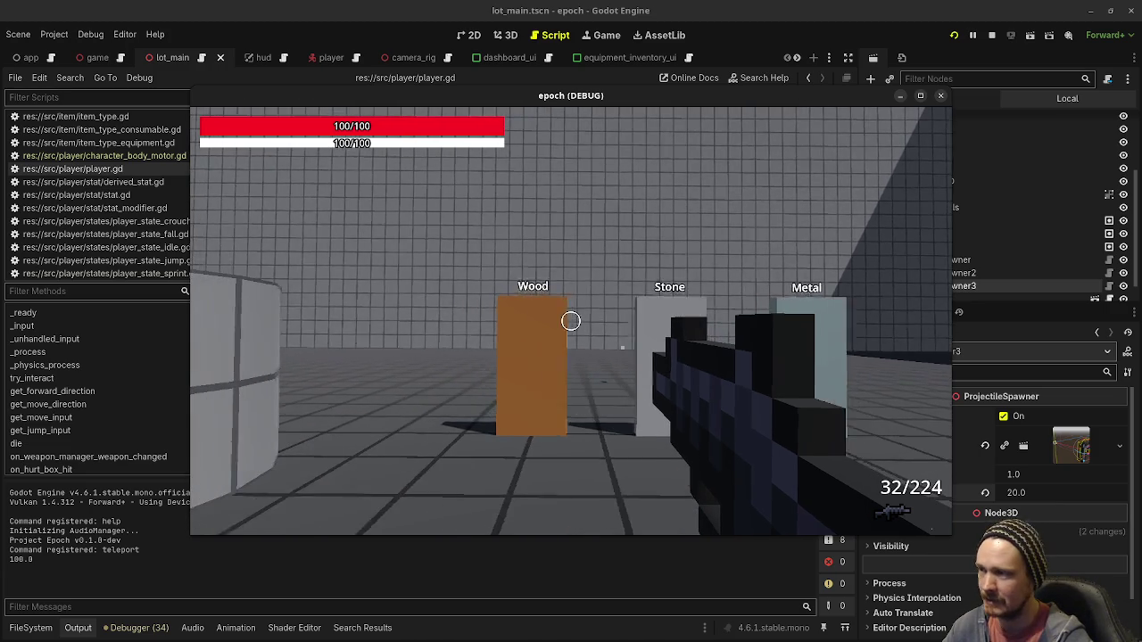
key(d)
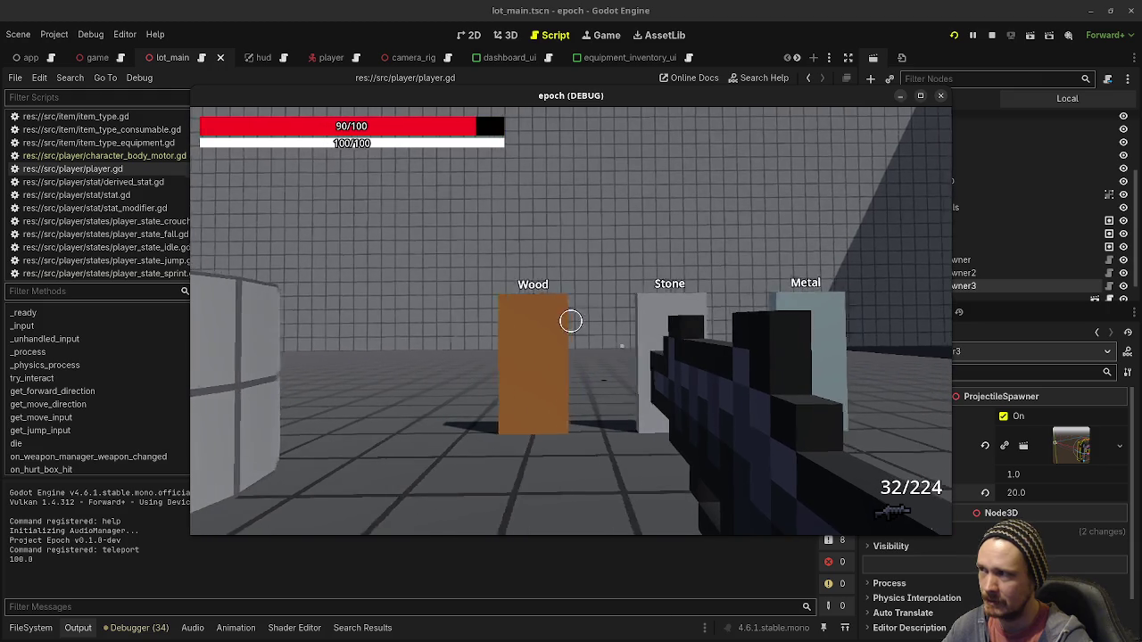
key(Escape)
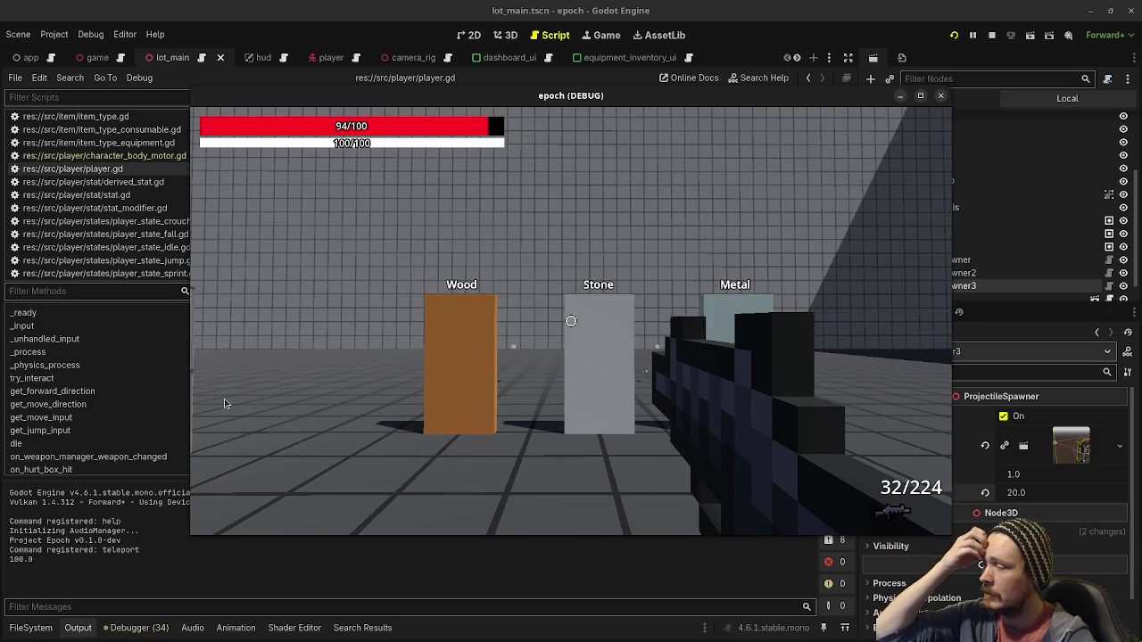
click(991, 38)
Open item_effect_apply_modifier_armor.gd from the item_effects folder in the FileSystem dock
click(557, 325)
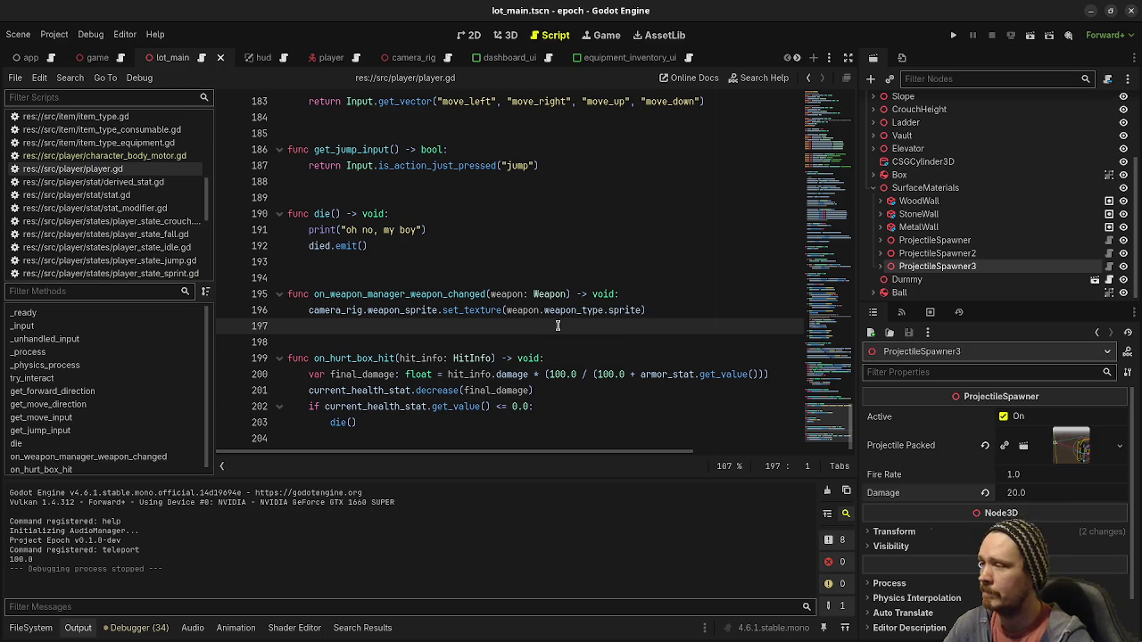
click(31, 628)
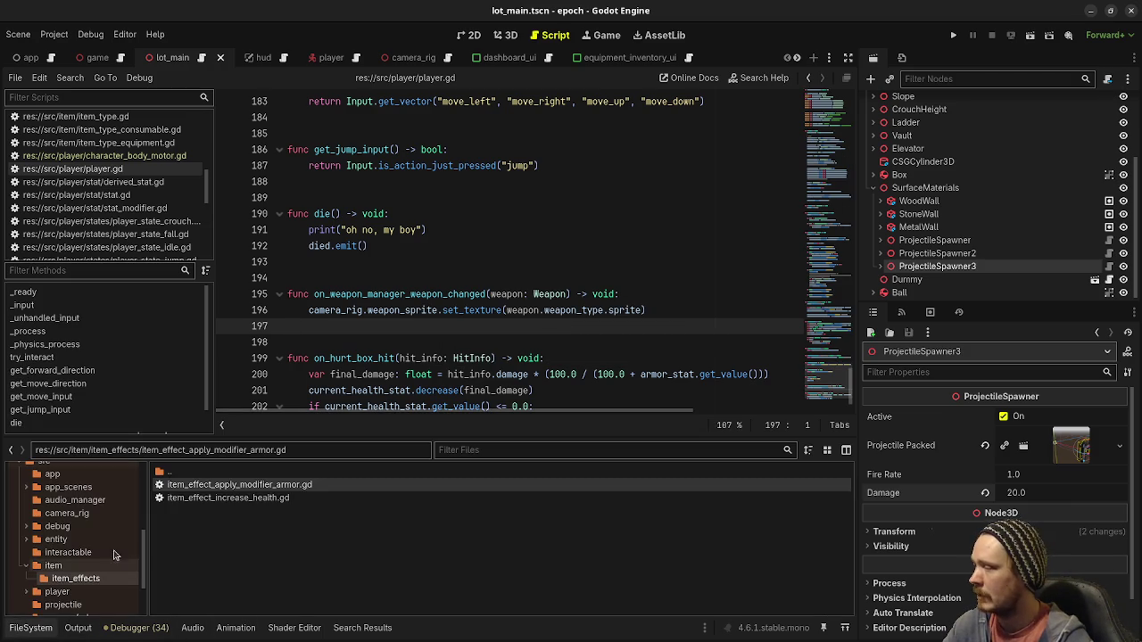
double_click(207, 487)
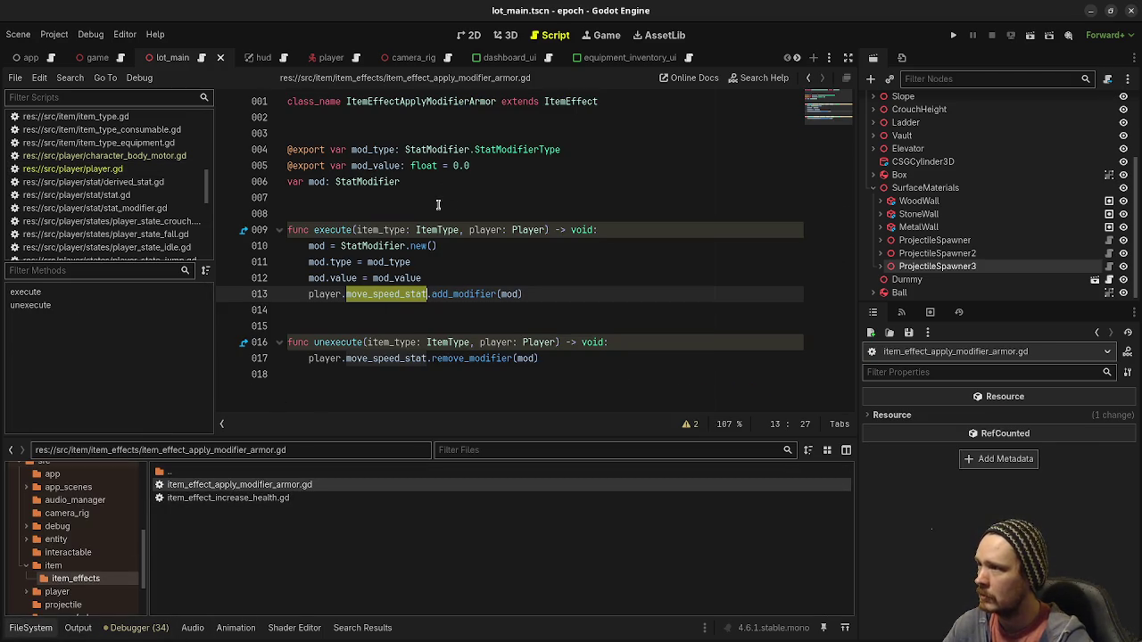
Replace move_speed_stat with armor_stat on line 13, save, and return to player.gd
mouse_move(373, 295)
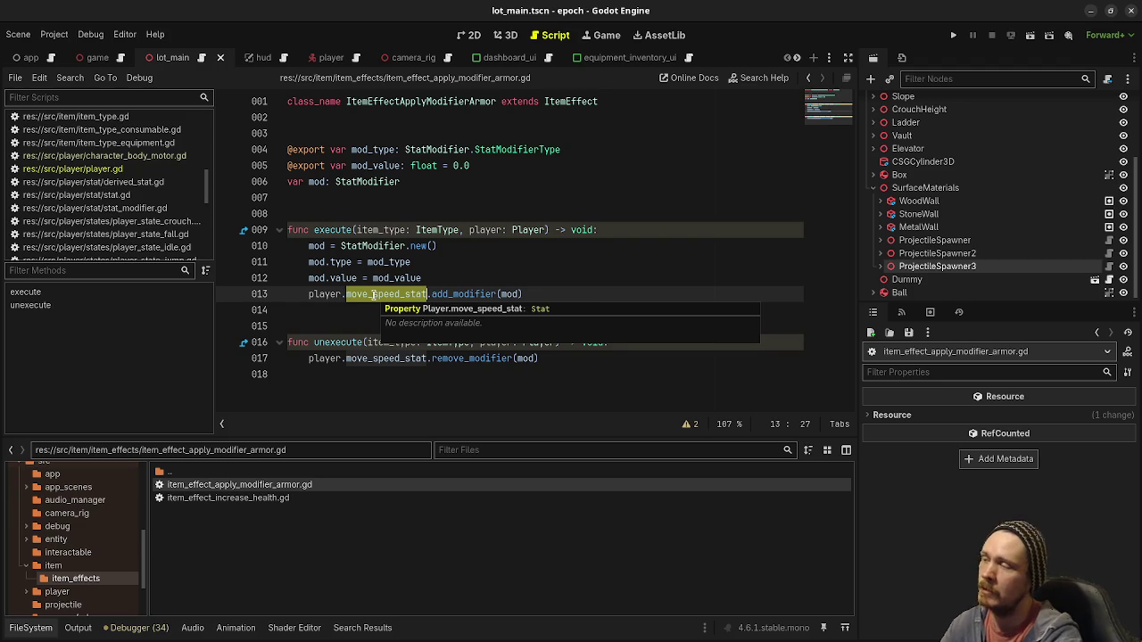
text(armor_stat)
click(373, 296)
key(ctrl+s)
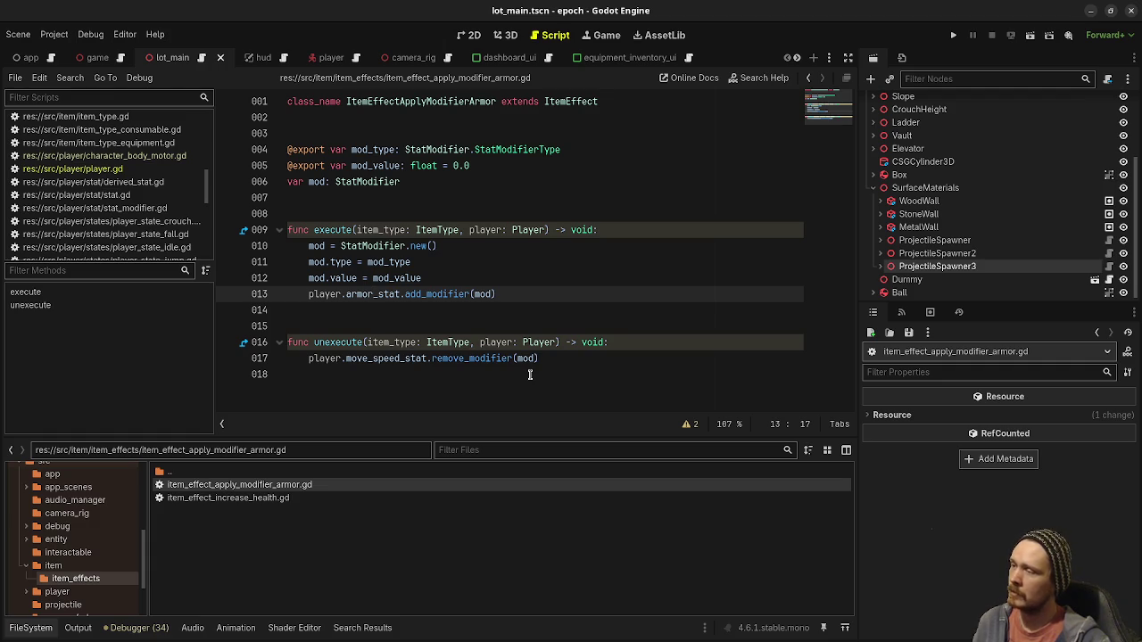
click(76, 168)
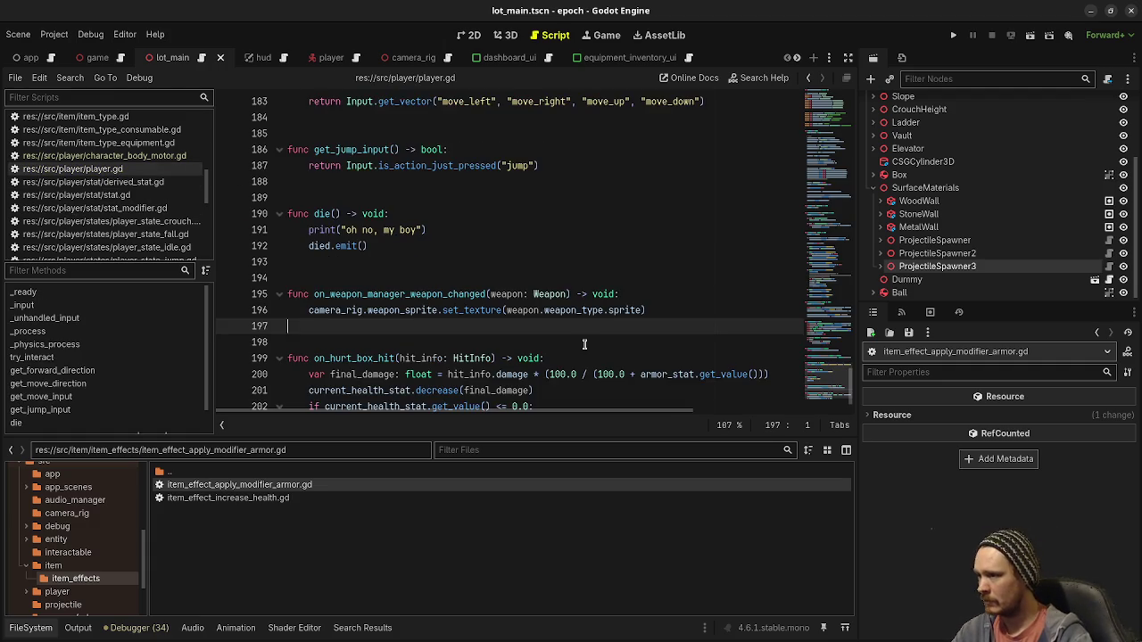
scroll(584, 344, down, 1)
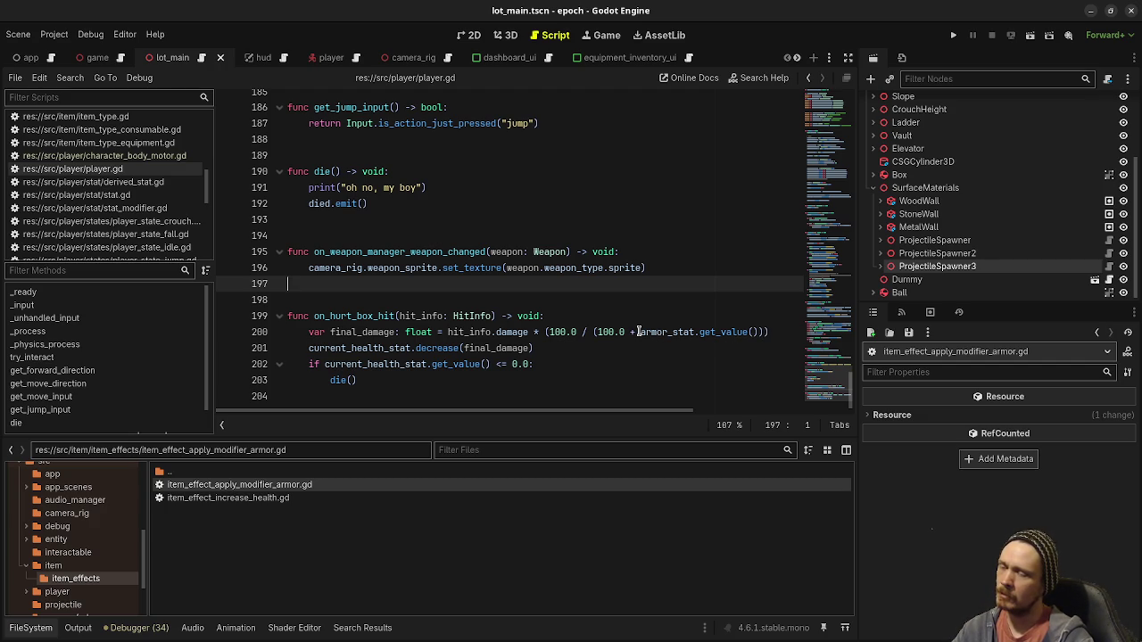
mouse_move(637, 331)
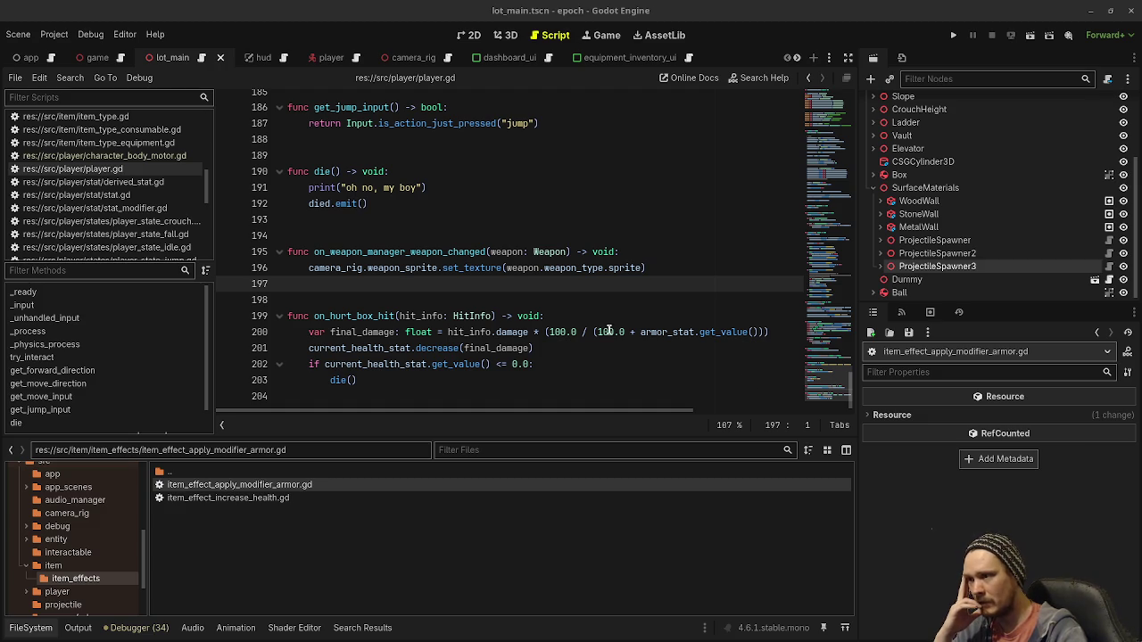
drag(640, 332, 758, 332)
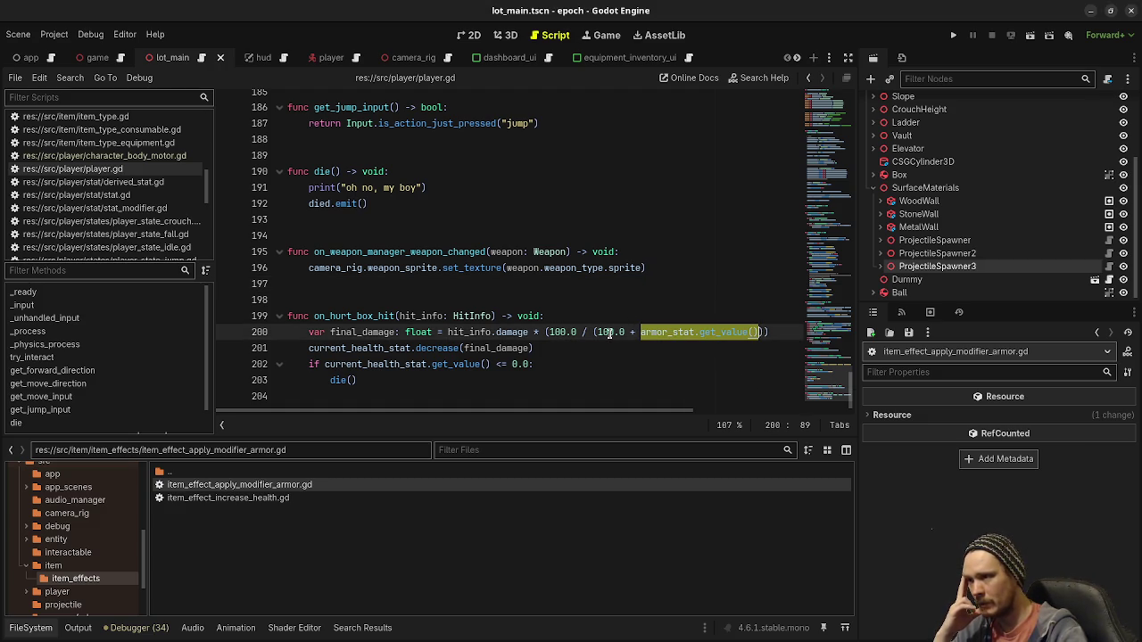